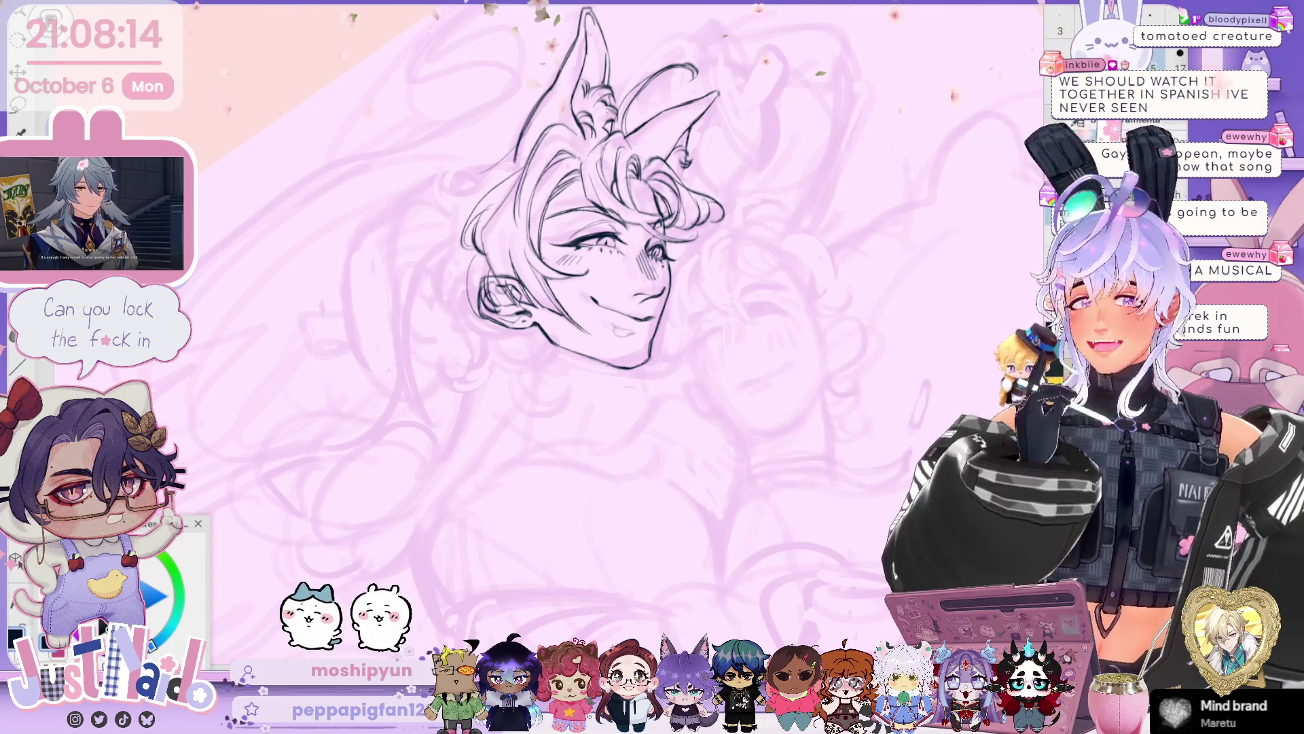
- Draw extra curly strands on the left of the hair, then turn the view so the head sits upright
{"action": "scroll", "coordinate": [584, 204], "scroll_direction": "up", "scroll_amount": 1}
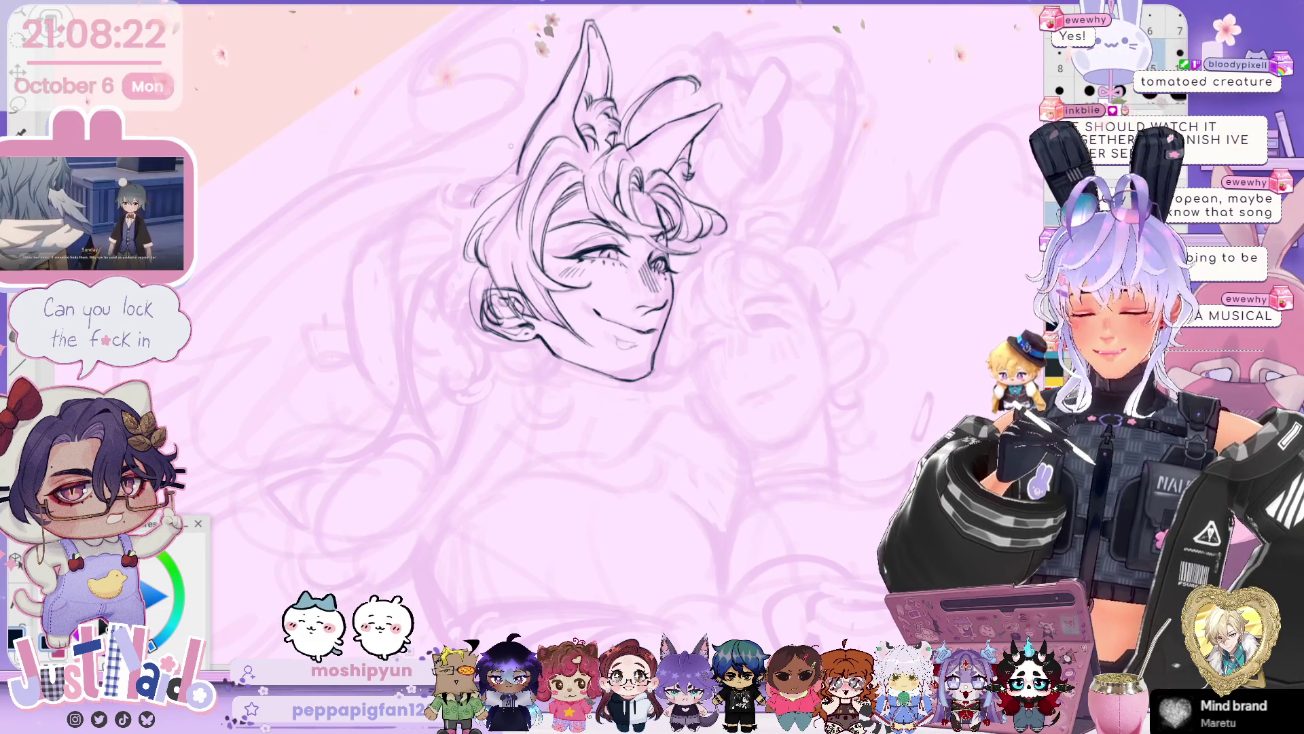
{"action": "mouse_move", "coordinate": [477, 176]}
{"action": "left_mouse_down"}
{"action": "mouse_move", "coordinate": [443, 197]}
{"action": "mouse_move", "coordinate": [448, 261]}
{"action": "left_mouse_up"}
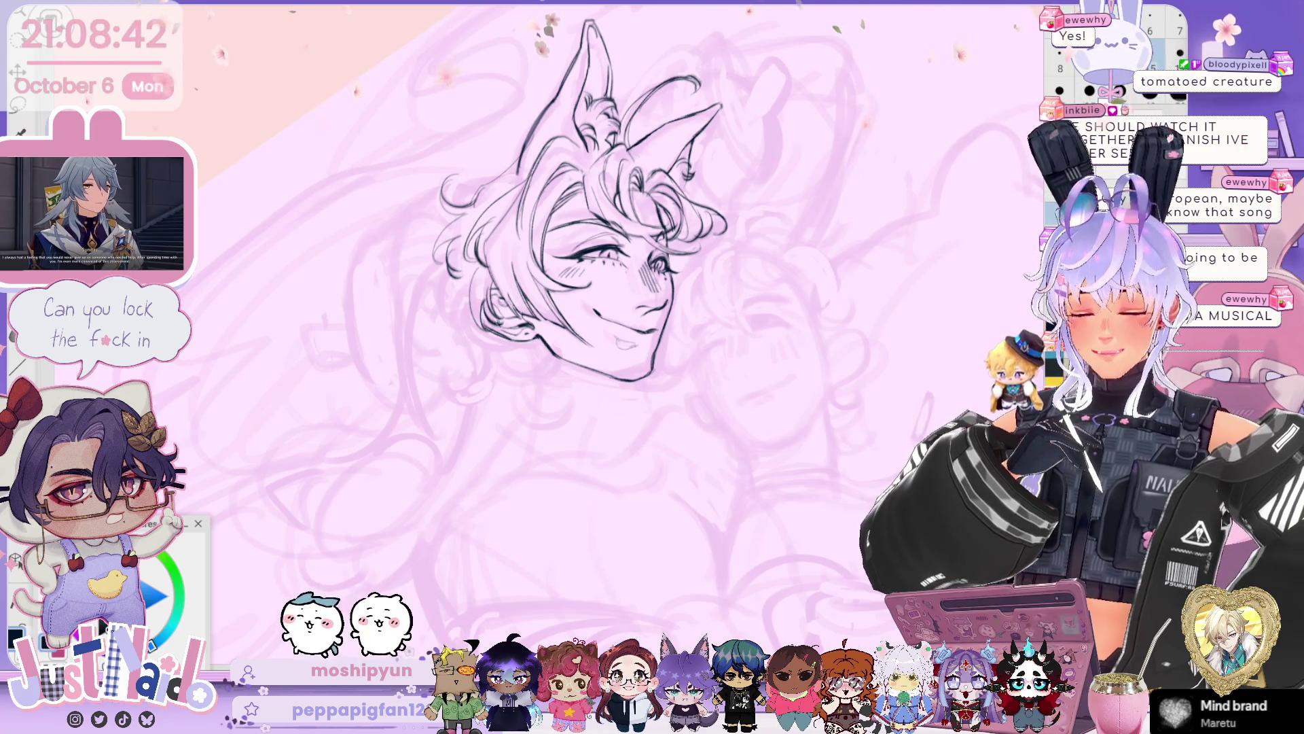
{"action": "scroll", "coordinate": [598, 238], "scroll_direction": "down", "scroll_amount": 2}
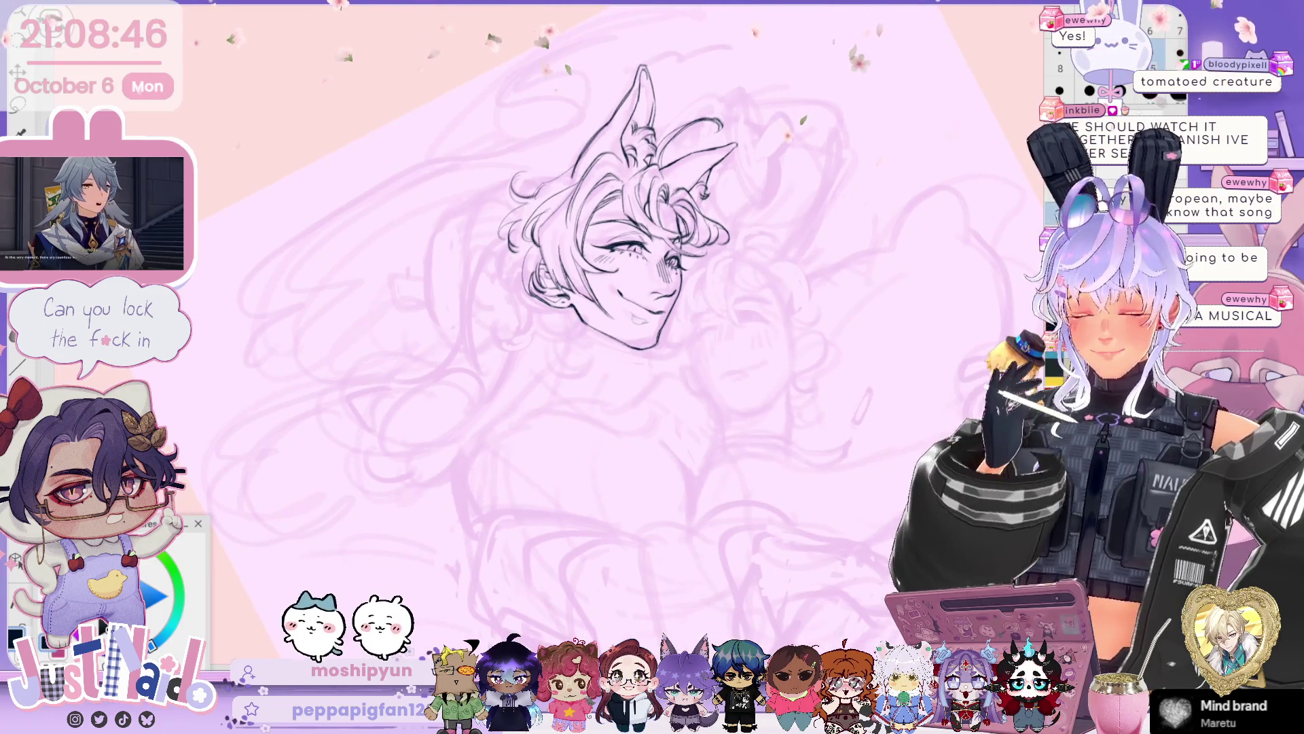
{"action": "scroll", "coordinate": [625, 203], "scroll_direction": "up", "scroll_amount": 1}
{"action": "scroll", "coordinate": [611, 224], "scroll_direction": "up", "scroll_amount": 2}
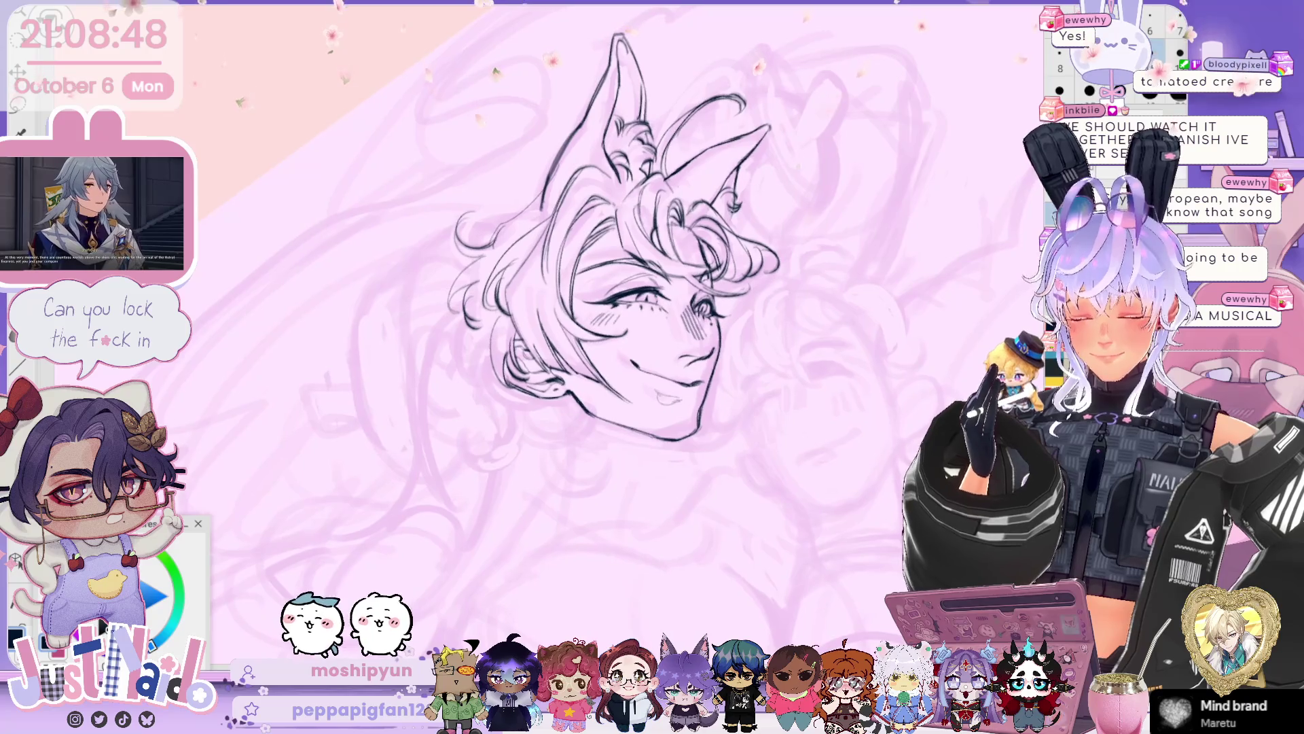
{"action": "mouse_move", "coordinate": [693, 435]}
{"action": "left_mouse_down"}
{"action": "mouse_move", "coordinate": [626, 344]}
{"action": "mouse_move", "coordinate": [614, 357]}
{"action": "left_mouse_up"}
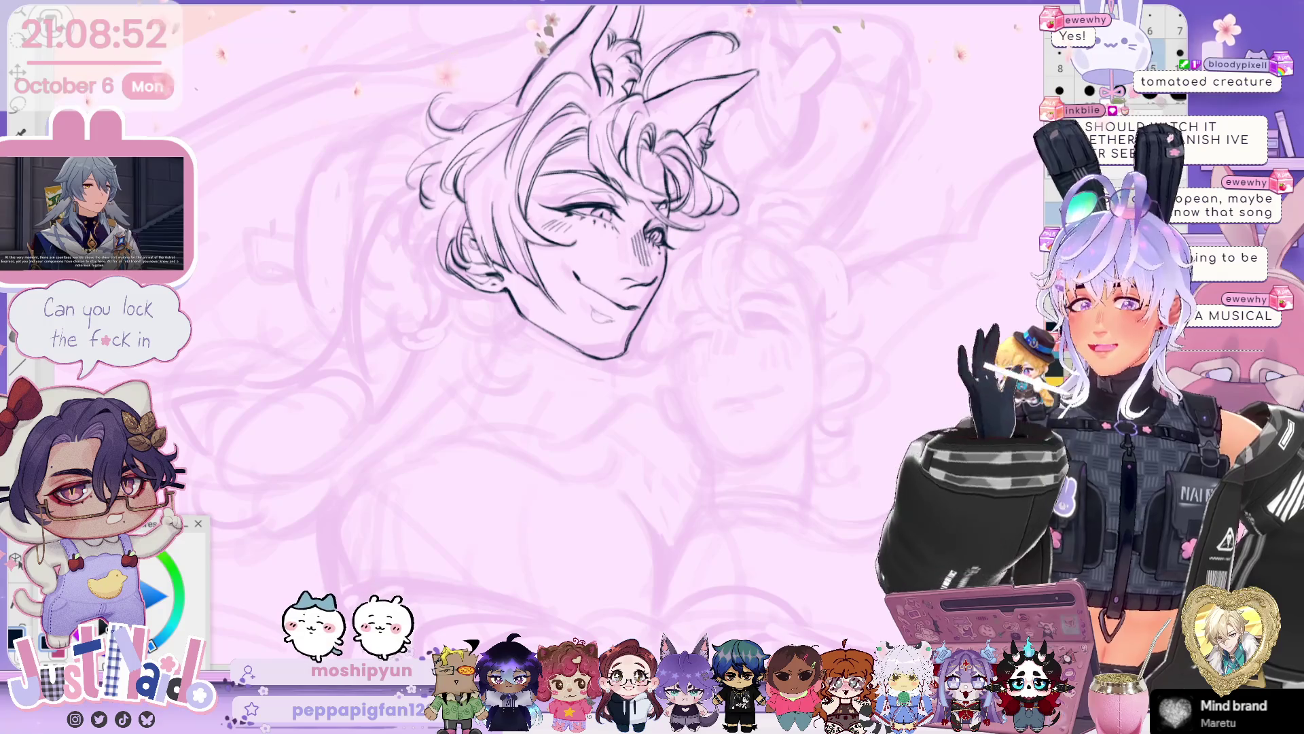
{"action": "mouse_move", "coordinate": [584, 408]}
{"action": "left_mouse_down"}
{"action": "mouse_move", "coordinate": [618, 384]}
{"action": "mouse_move", "coordinate": [731, 230]}
{"action": "mouse_move", "coordinate": [724, 218]}
{"action": "mouse_move", "coordinate": [683, 248]}
{"action": "left_mouse_up"}
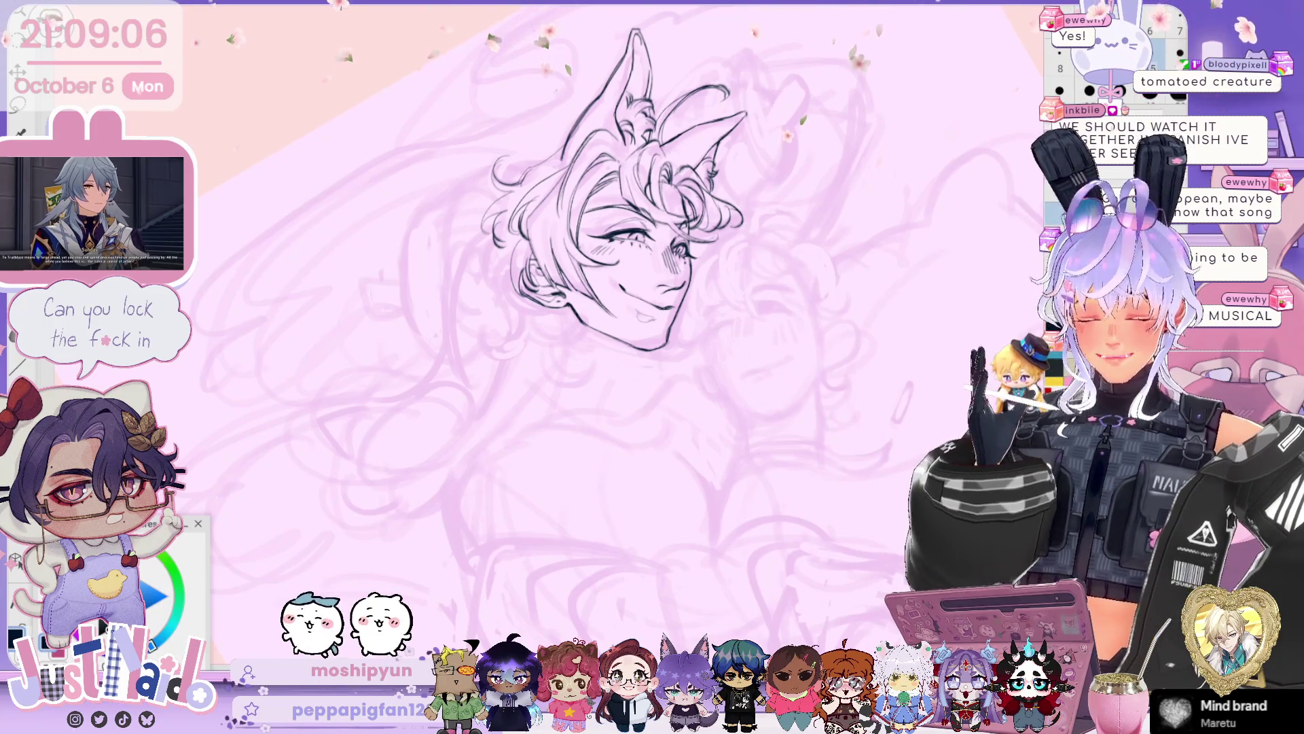
- Ink the left shoulder line and extend the neck line down toward the shoulder
{"action": "key", "text": "ctrl+z"}
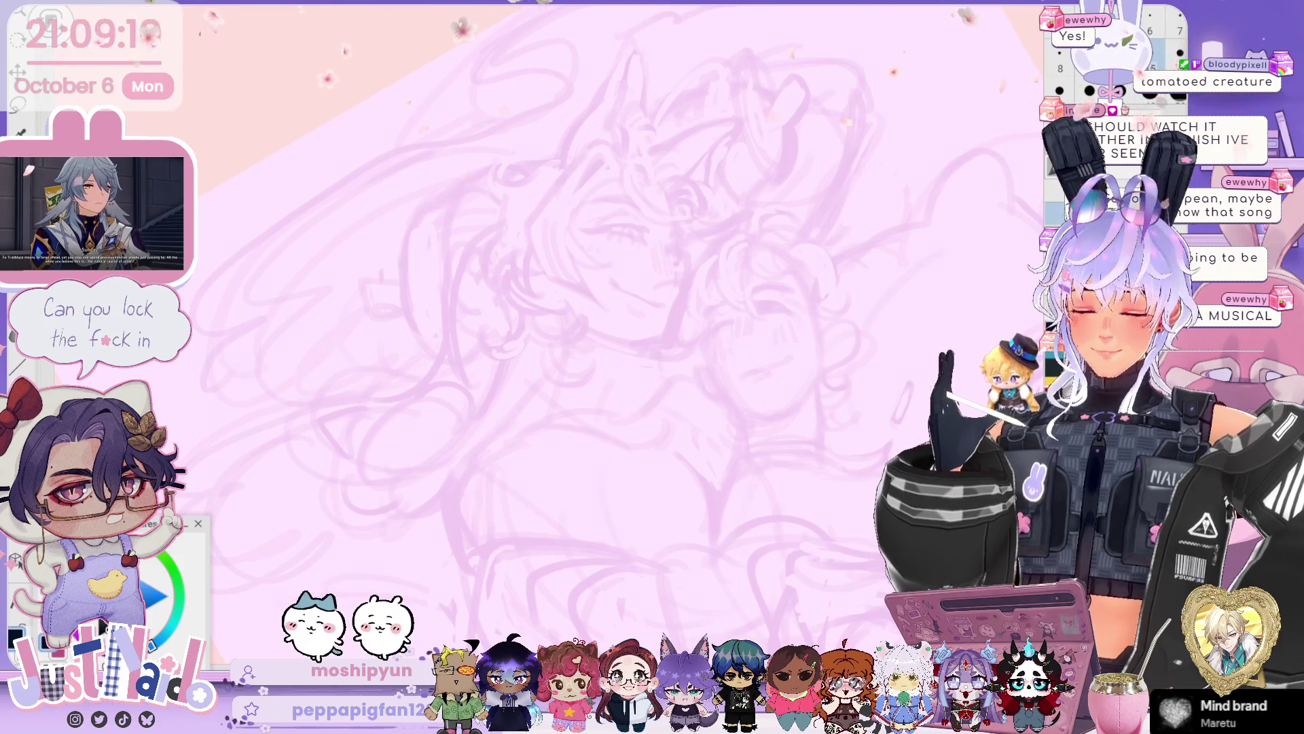
{"action": "key", "text": "ctrl+y"}
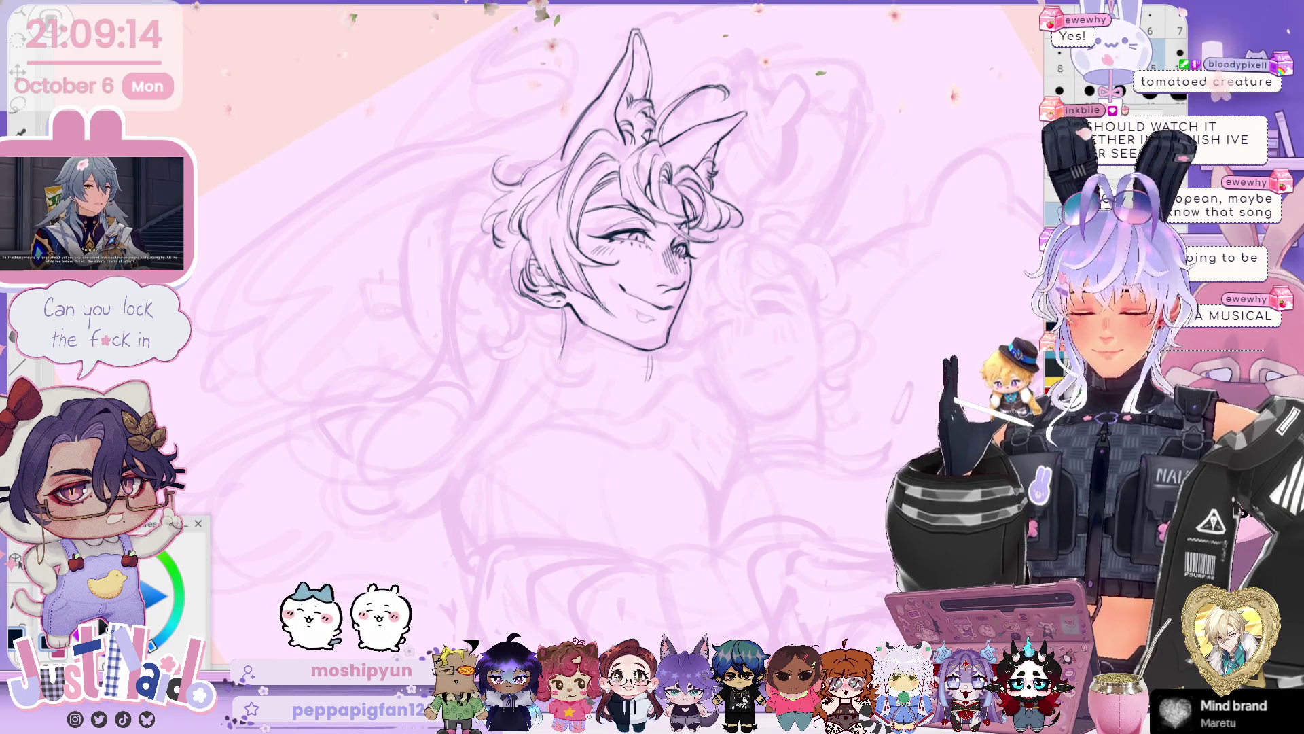
{"action": "left_click_drag", "start_coordinate": [538, 380], "coordinate": [457, 488]}
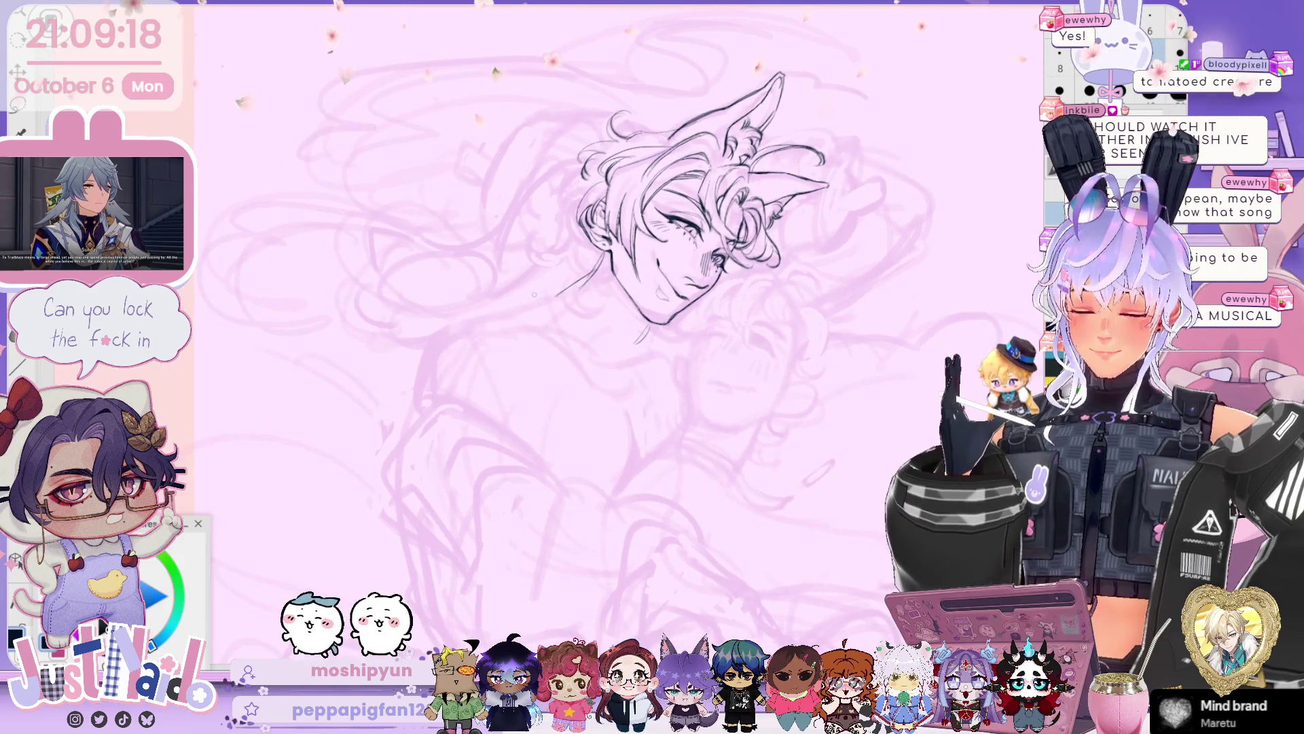
{"action": "mouse_move", "coordinate": [578, 284]}
{"action": "left_mouse_down"}
{"action": "mouse_move", "coordinate": [438, 332]}
{"action": "mouse_move", "coordinate": [625, 382]}
{"action": "left_mouse_up"}
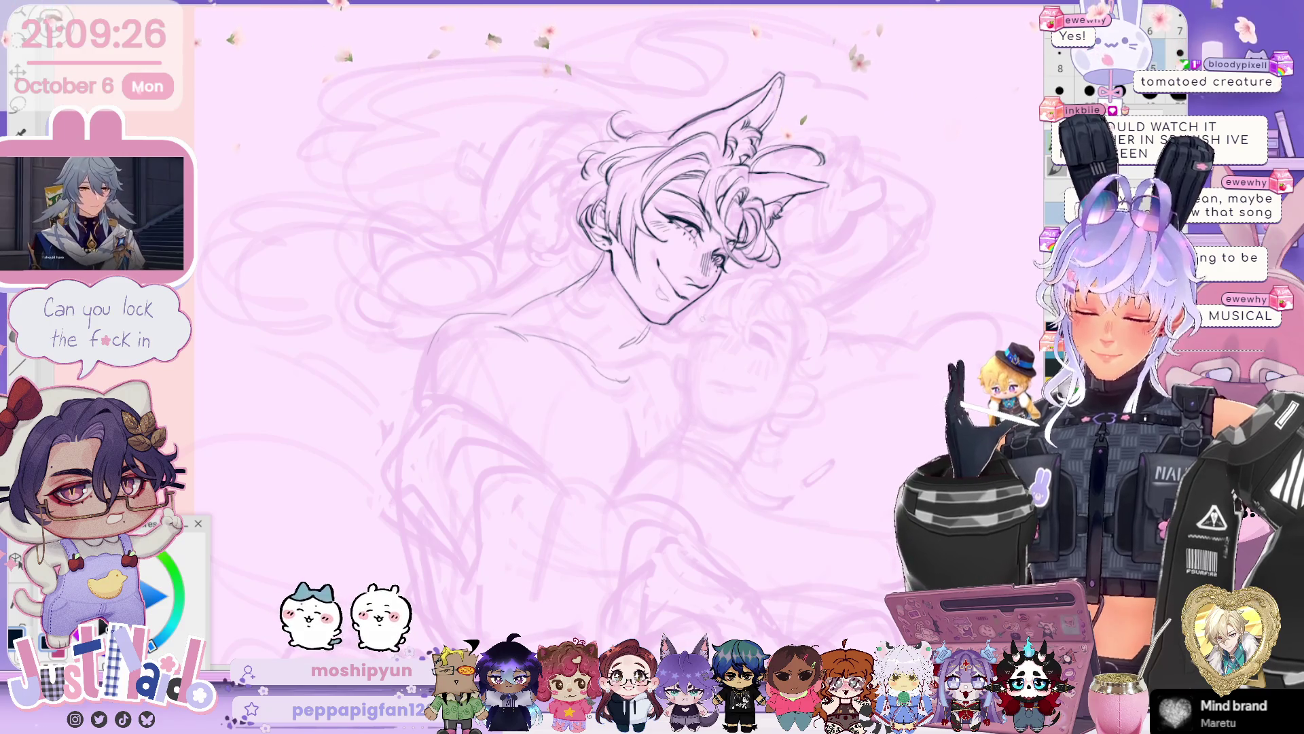
- Add a short line under the chin and a hair strand at the head's left edge
{"action": "left_click_drag", "start_coordinate": [679, 320], "coordinate": [714, 310]}
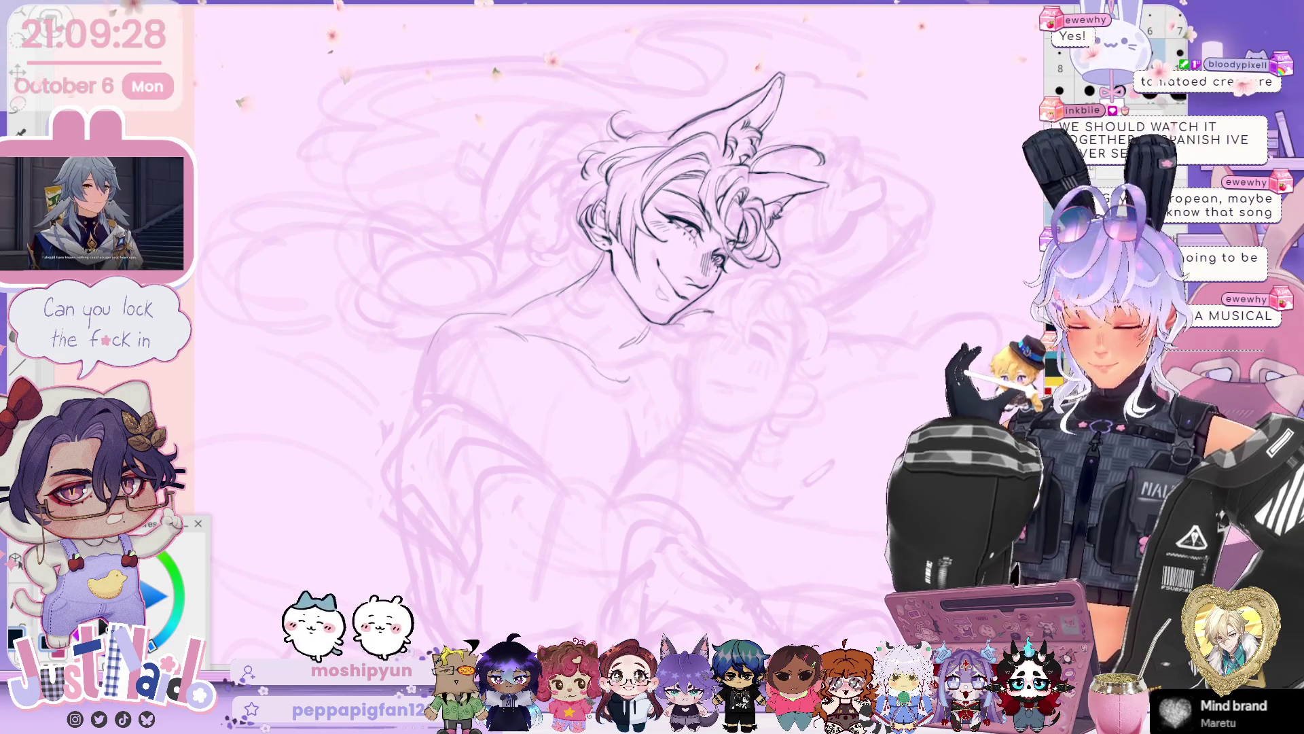
{"action": "left_click_drag", "start_coordinate": [611, 272], "coordinate": [652, 296]}
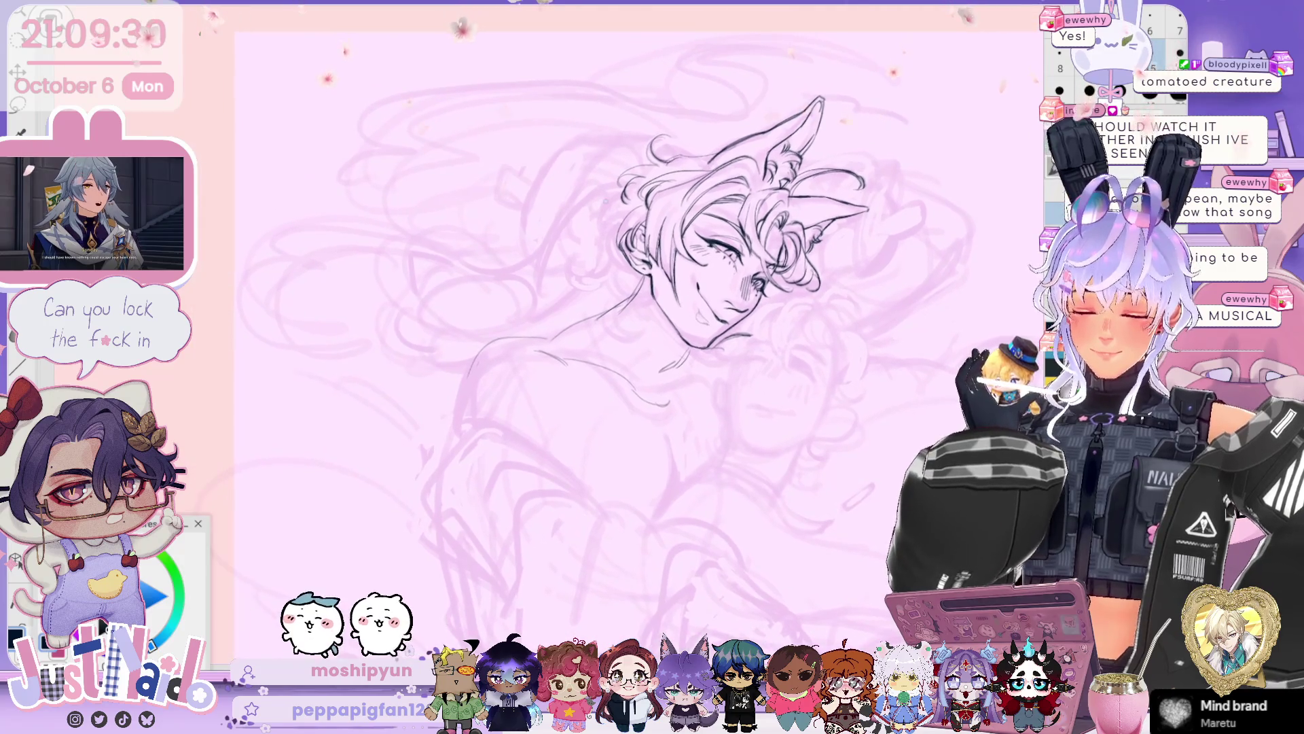
{"action": "left_click_drag", "start_coordinate": [605, 212], "coordinate": [602, 242]}
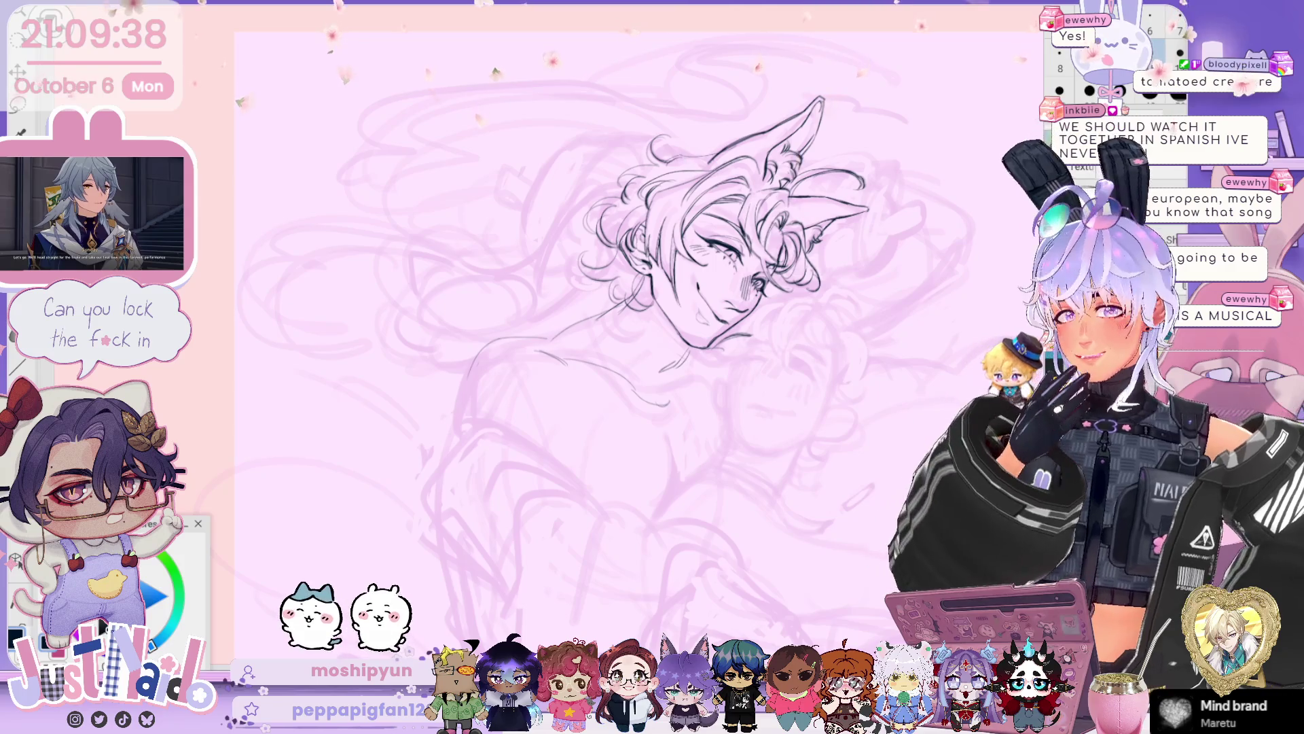
{"action": "left_click_drag", "start_coordinate": [652, 367], "coordinate": [597, 305]}
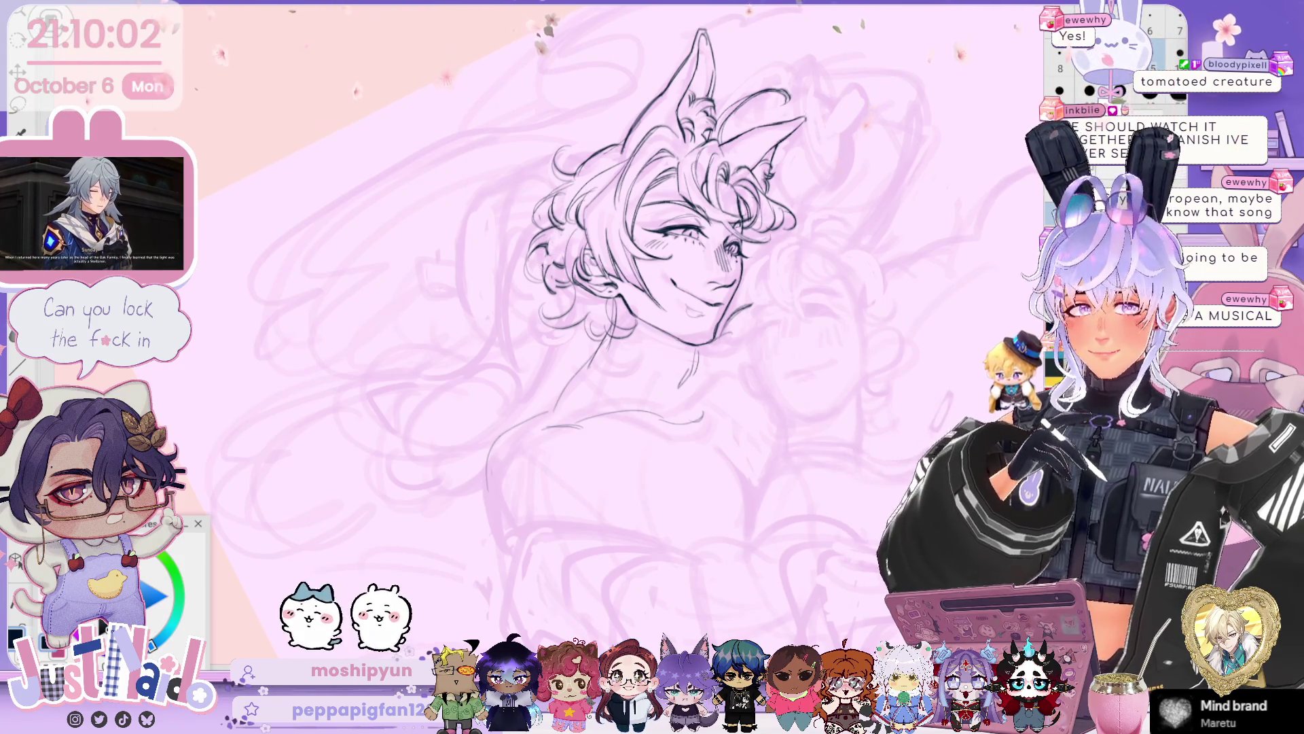
- Zoom in and rotate the canvas sideways to frame the face and hair for inking
{"action": "scroll", "coordinate": [530, 226], "scroll_direction": "up", "scroll_amount": 2}
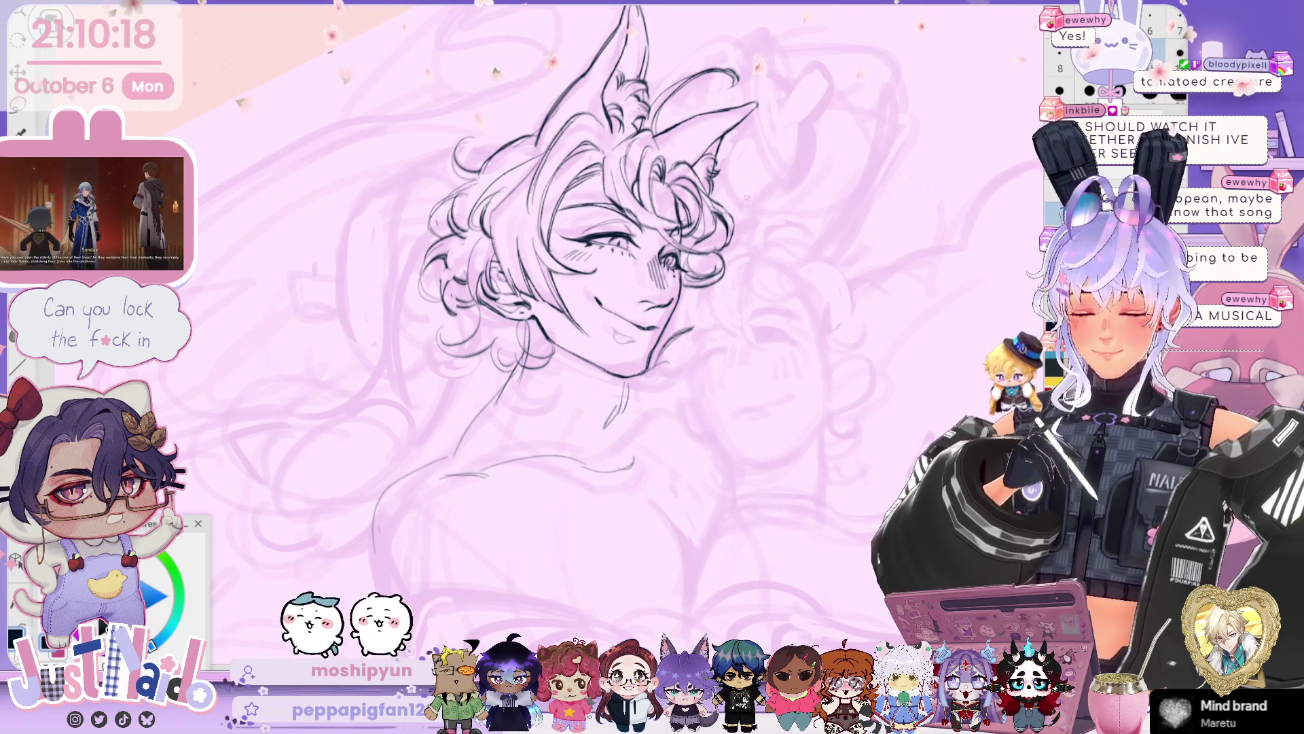
{"action": "scroll", "coordinate": [611, 241], "scroll_direction": "up", "scroll_amount": 2}
{"action": "mouse_move", "coordinate": [584, 204]}
{"action": "left_mouse_down"}
{"action": "mouse_move", "coordinate": [652, 197]}
{"action": "mouse_move", "coordinate": [761, 285]}
{"action": "left_mouse_up"}
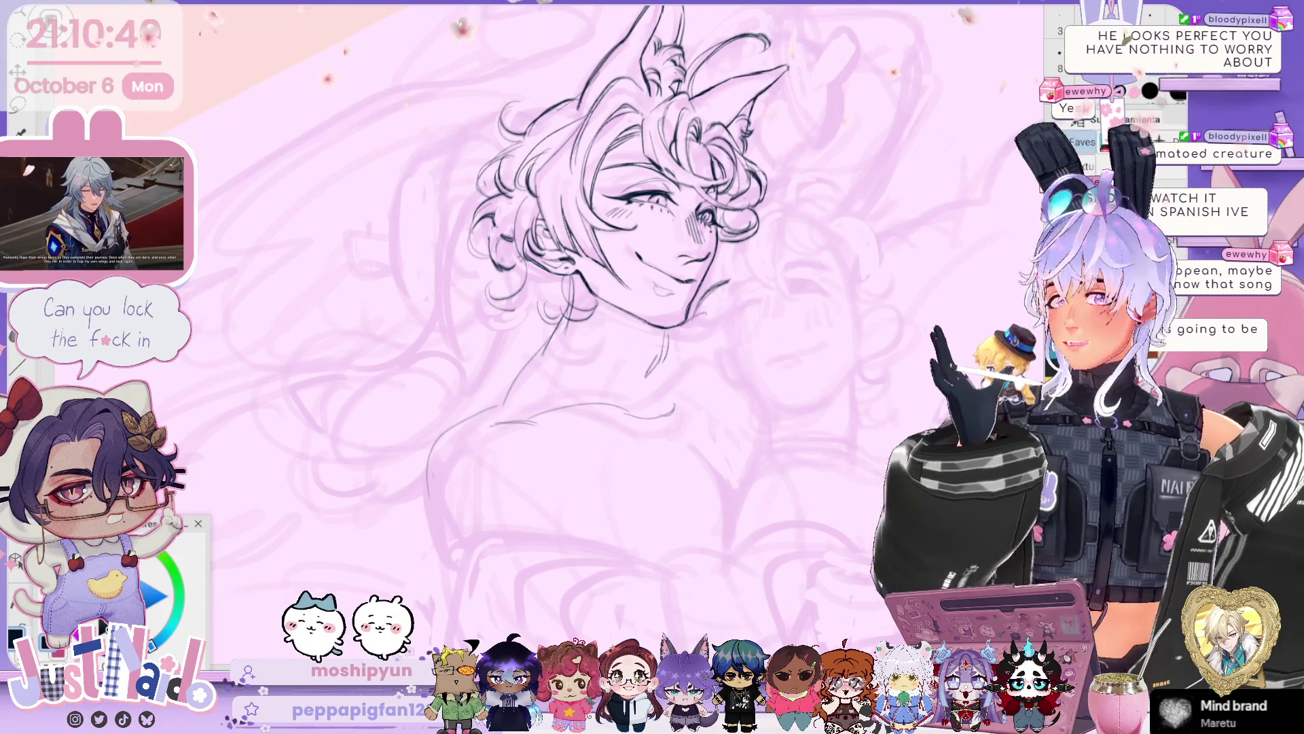
{"action": "mouse_move", "coordinate": [652, 306]}
{"action": "left_mouse_down"}
{"action": "mouse_move", "coordinate": [518, 341]}
{"action": "mouse_move", "coordinate": [518, 300]}
{"action": "left_mouse_up"}
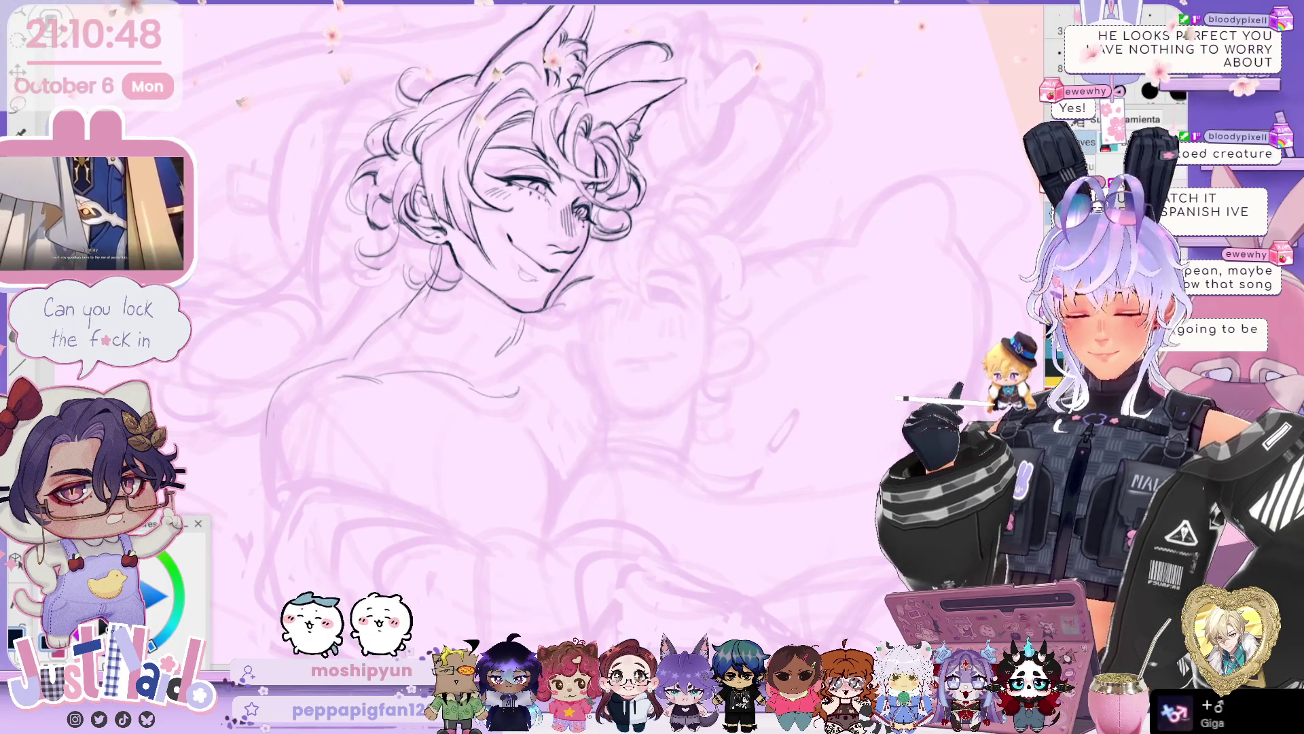
{"action": "scroll", "coordinate": [441, 204], "scroll_direction": "up", "scroll_amount": 3}
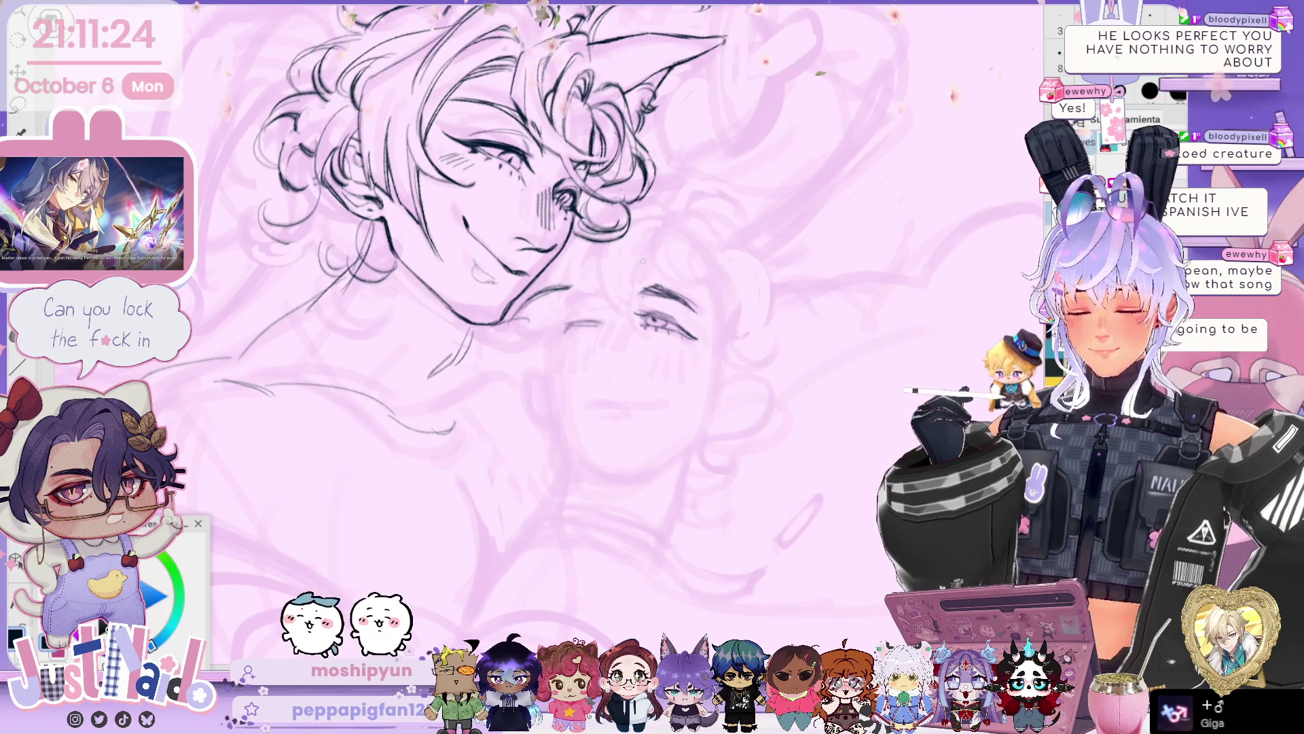
- Ink a nose line and blush hatching on the lower figure's cheek
{"action": "mouse_move", "coordinate": [610, 320]}
{"action": "left_mouse_down"}
{"action": "mouse_move", "coordinate": [599, 348]}
{"action": "mouse_move", "coordinate": [666, 364]}
{"action": "left_mouse_up"}
{"action": "left_click_drag", "start_coordinate": [679, 343], "coordinate": [687, 367]}
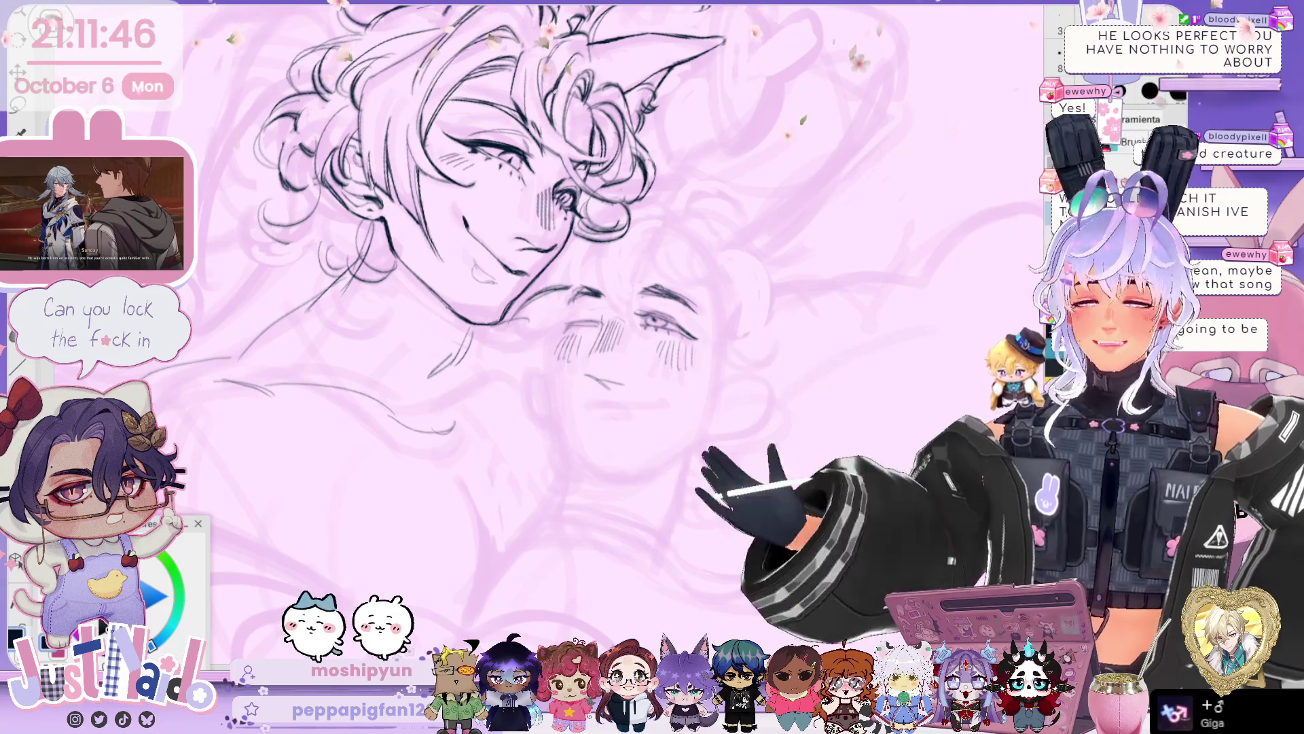
{"action": "left_click_drag", "start_coordinate": [475, 271], "coordinate": [496, 272]}
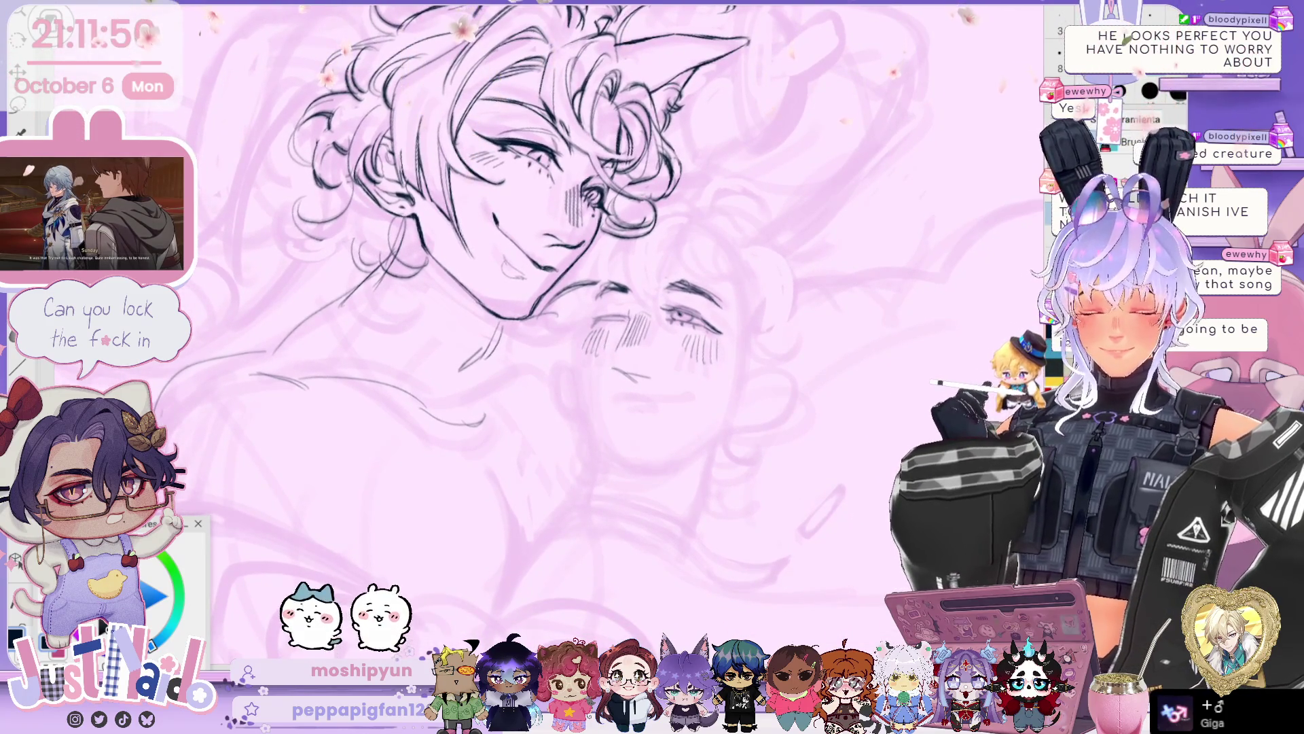
- Compare the eye and blush lines with undo/redo and mirror the canvas to check them
{"action": "key", "text": "ctrl+z"}
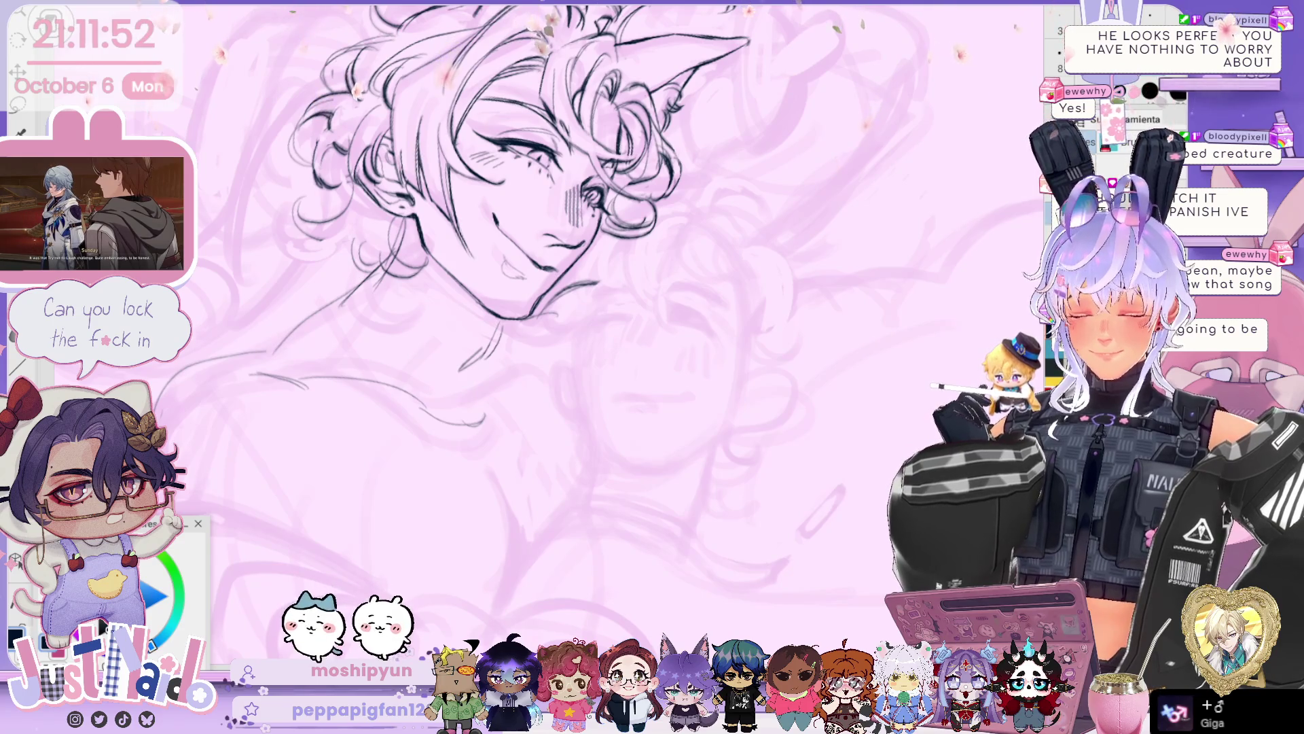
{"action": "key", "text": "ctrl+y"}
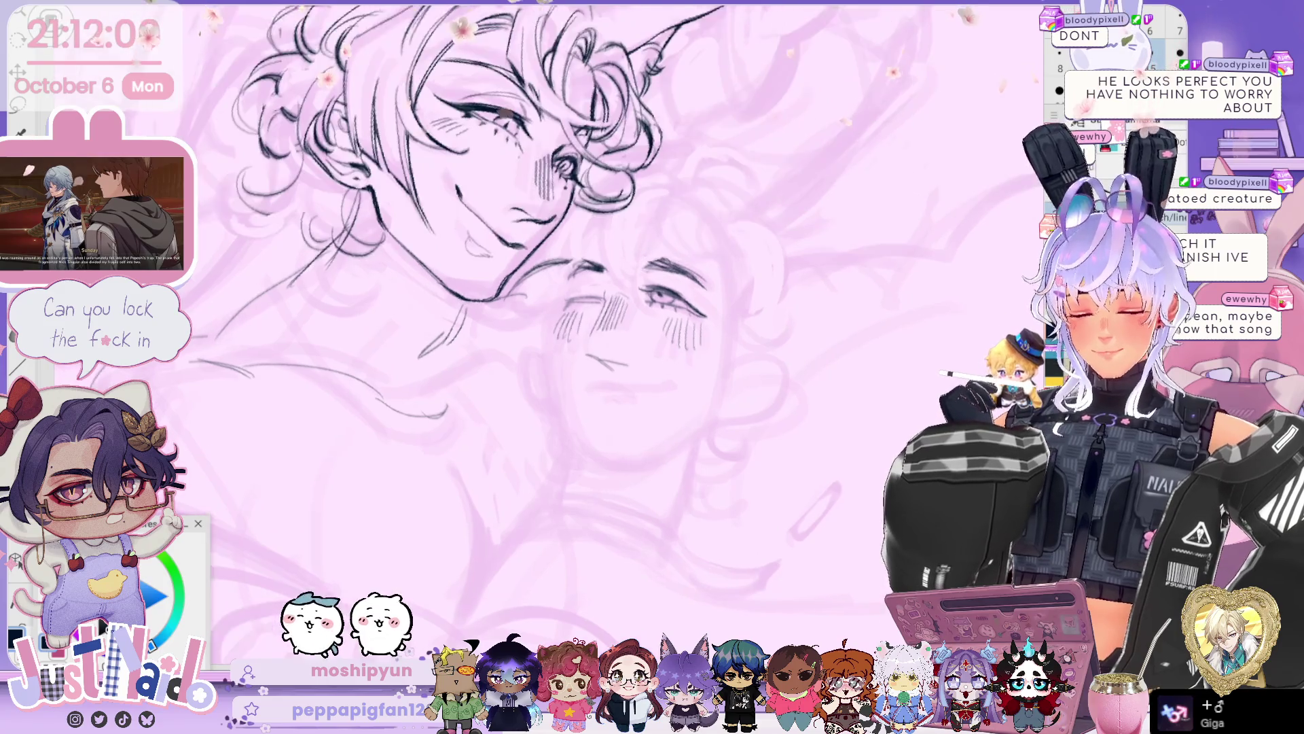
{"action": "key", "text": "h"}
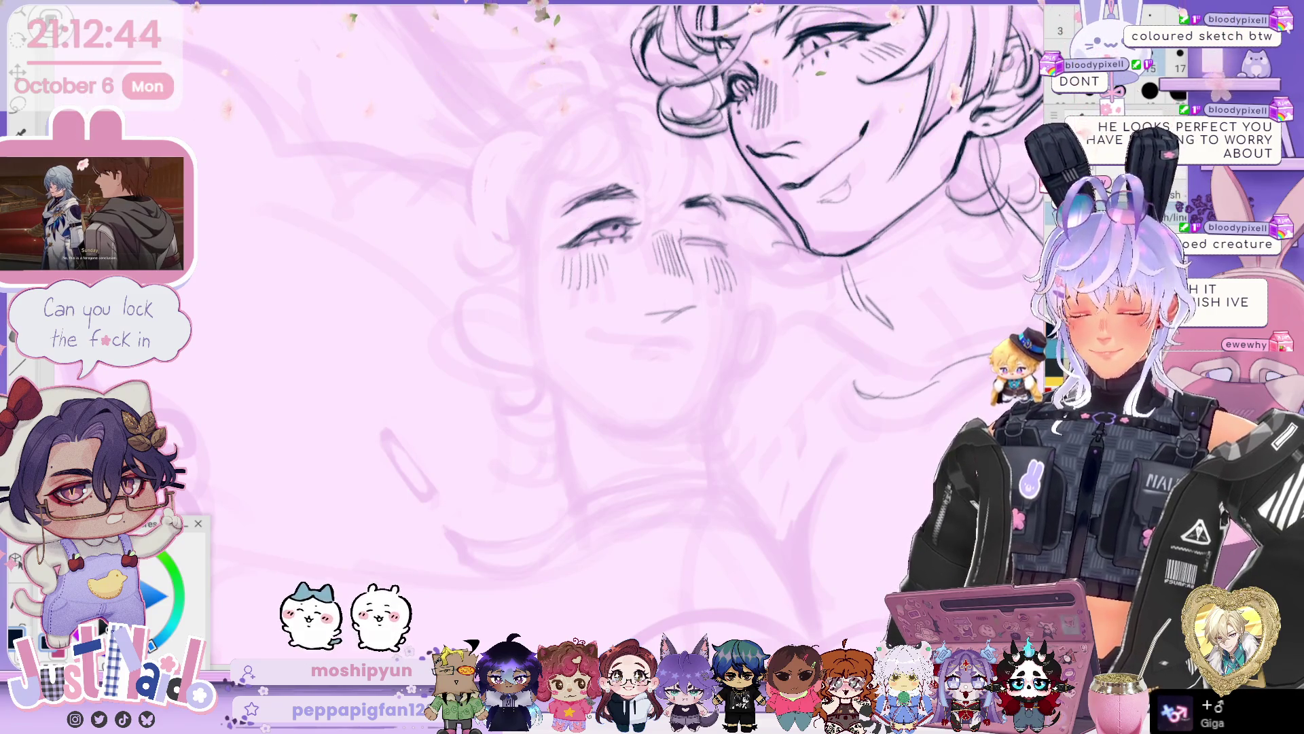
{"action": "key", "text": "h"}
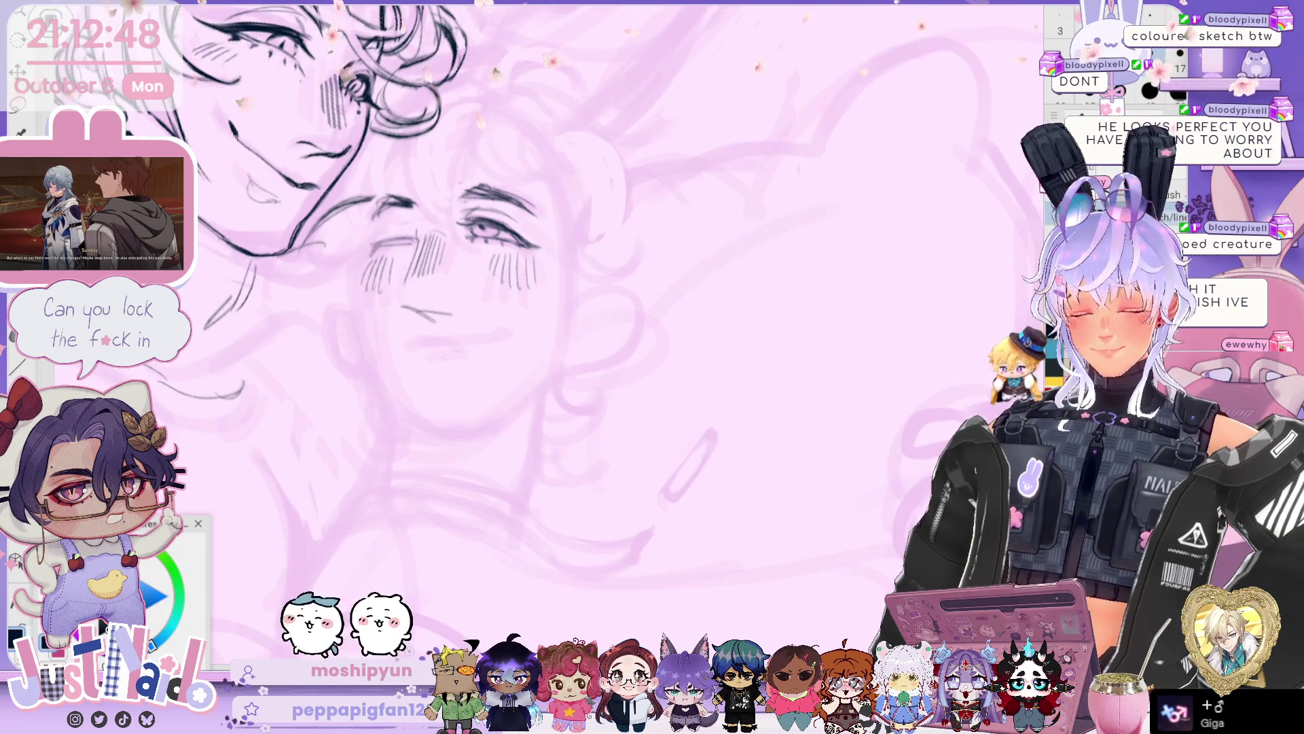
- Unmirror the view, rotate the face upright, and pan toward the upper figure, mirroring to check
{"action": "key", "text": "h"}
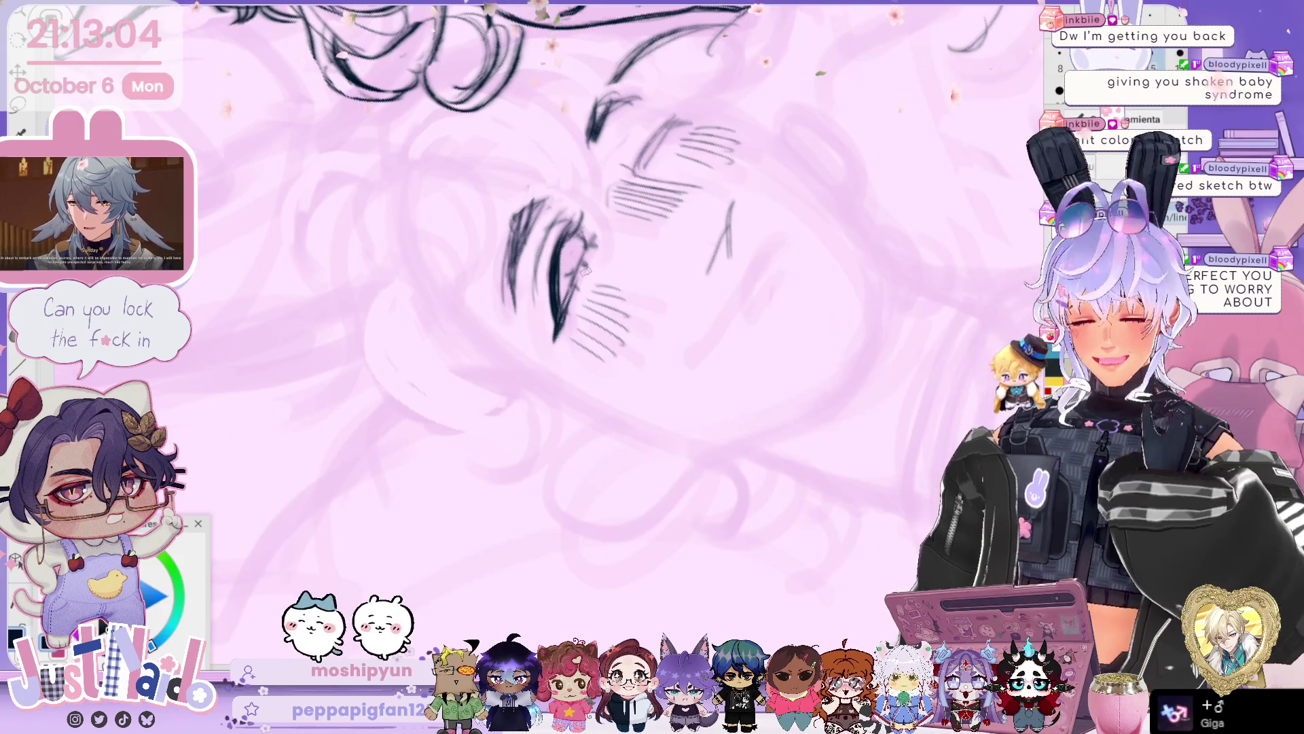
{"action": "left_click_drag", "start_coordinate": [672, 292], "coordinate": [696, 322]}
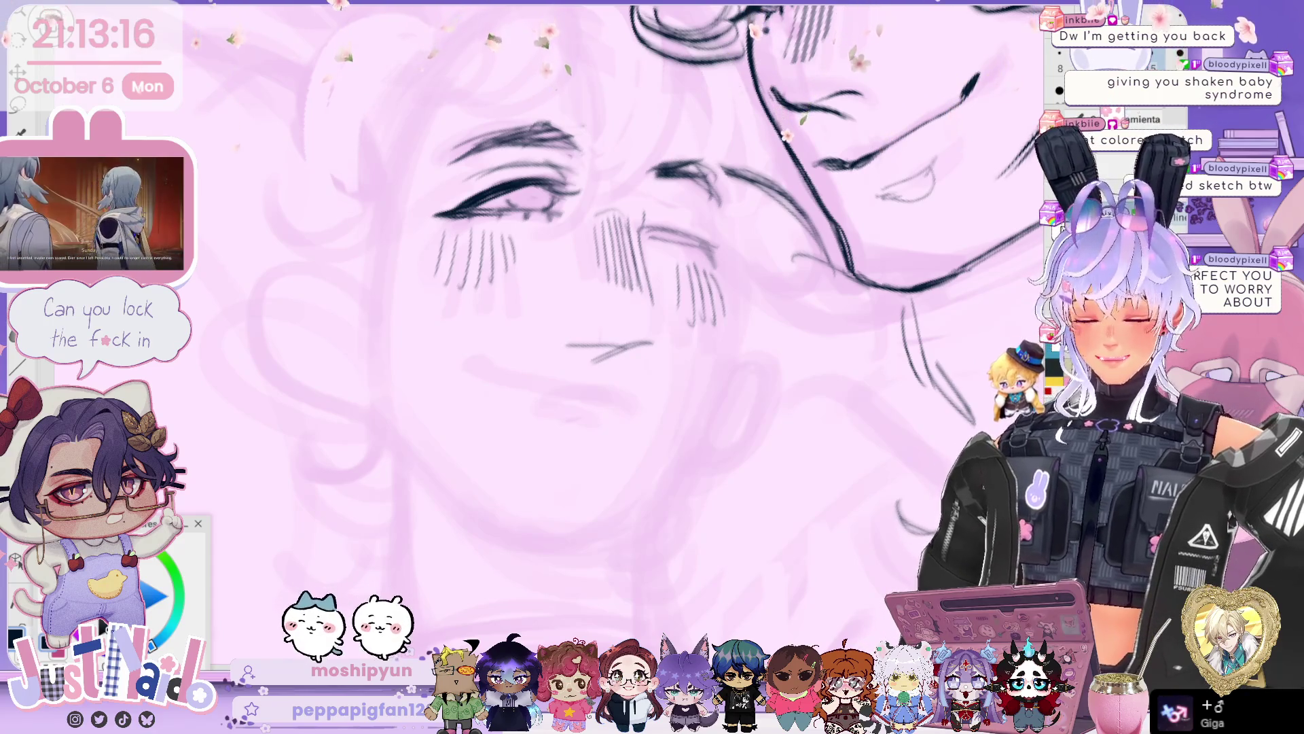
{"action": "left_click_drag", "start_coordinate": [612, 272], "coordinate": [714, 295]}
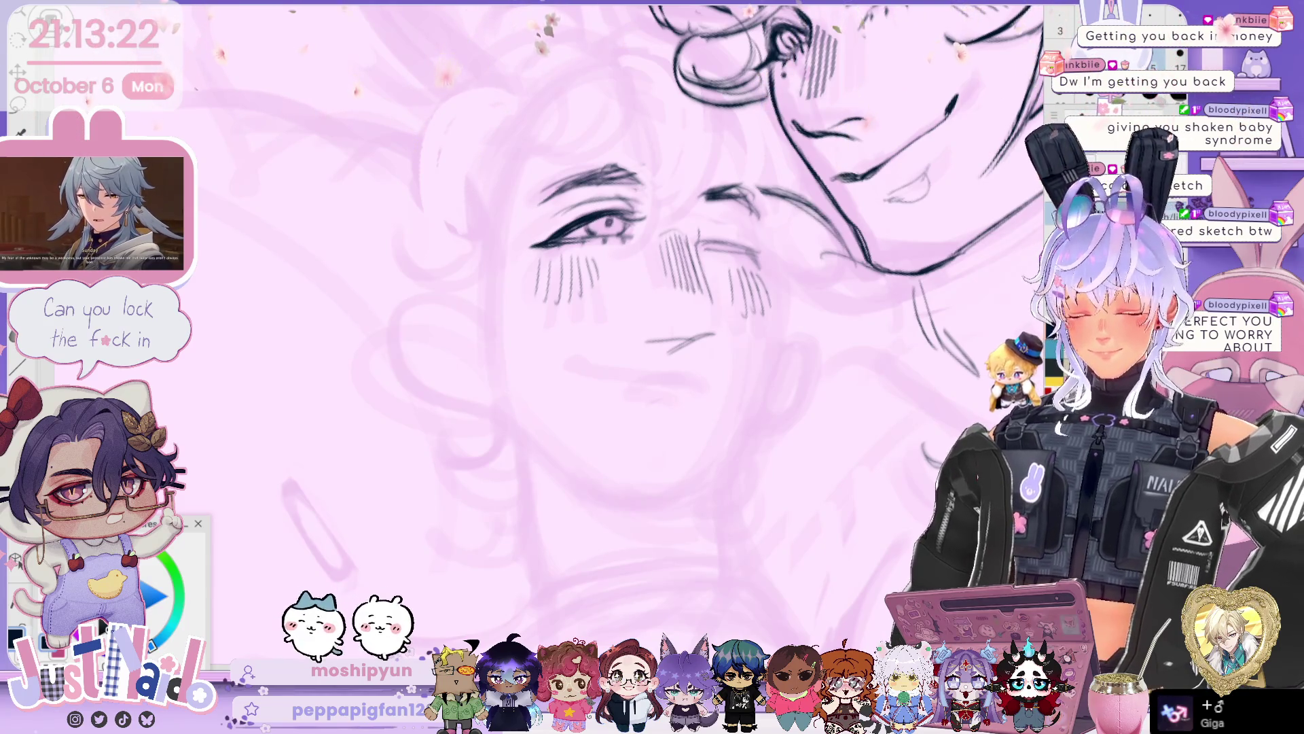
{"action": "key", "text": "h"}
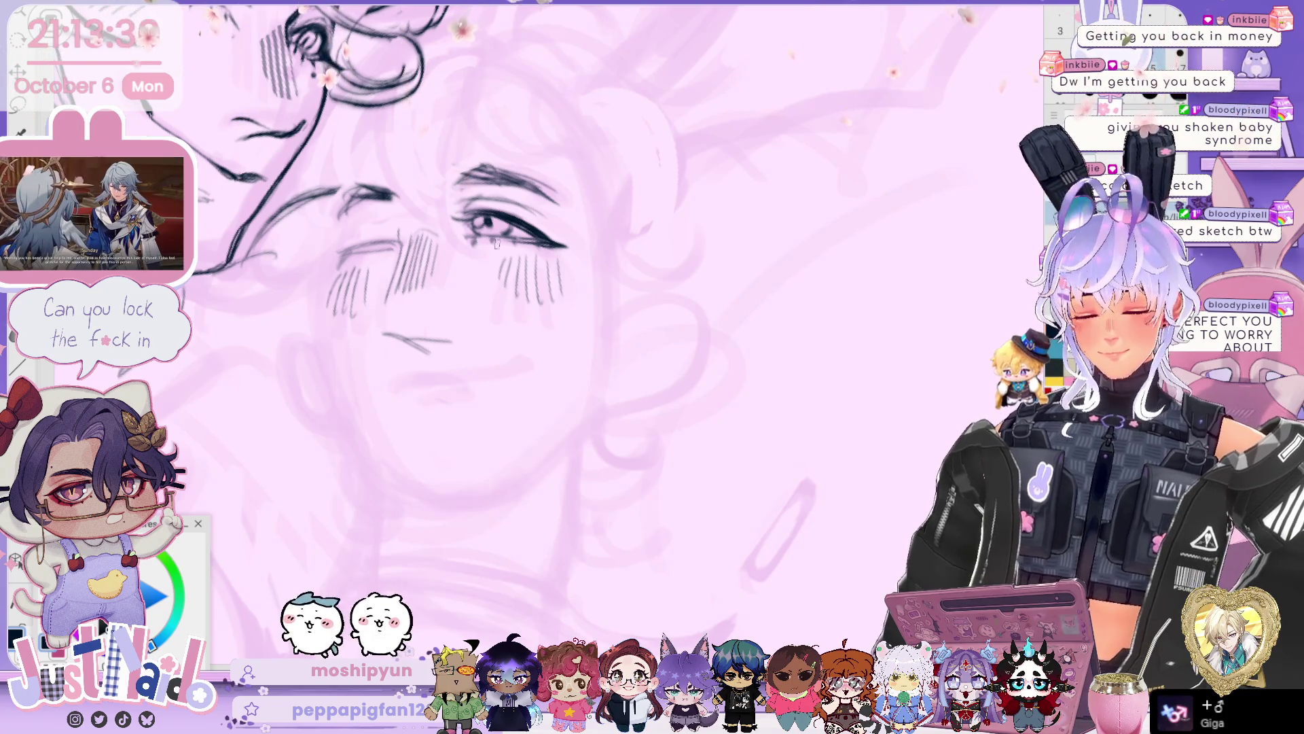
{"action": "mouse_move", "coordinate": [476, 272]}
{"action": "left_mouse_down"}
{"action": "mouse_move", "coordinate": [564, 245]}
{"action": "mouse_move", "coordinate": [612, 255]}
{"action": "left_mouse_up"}
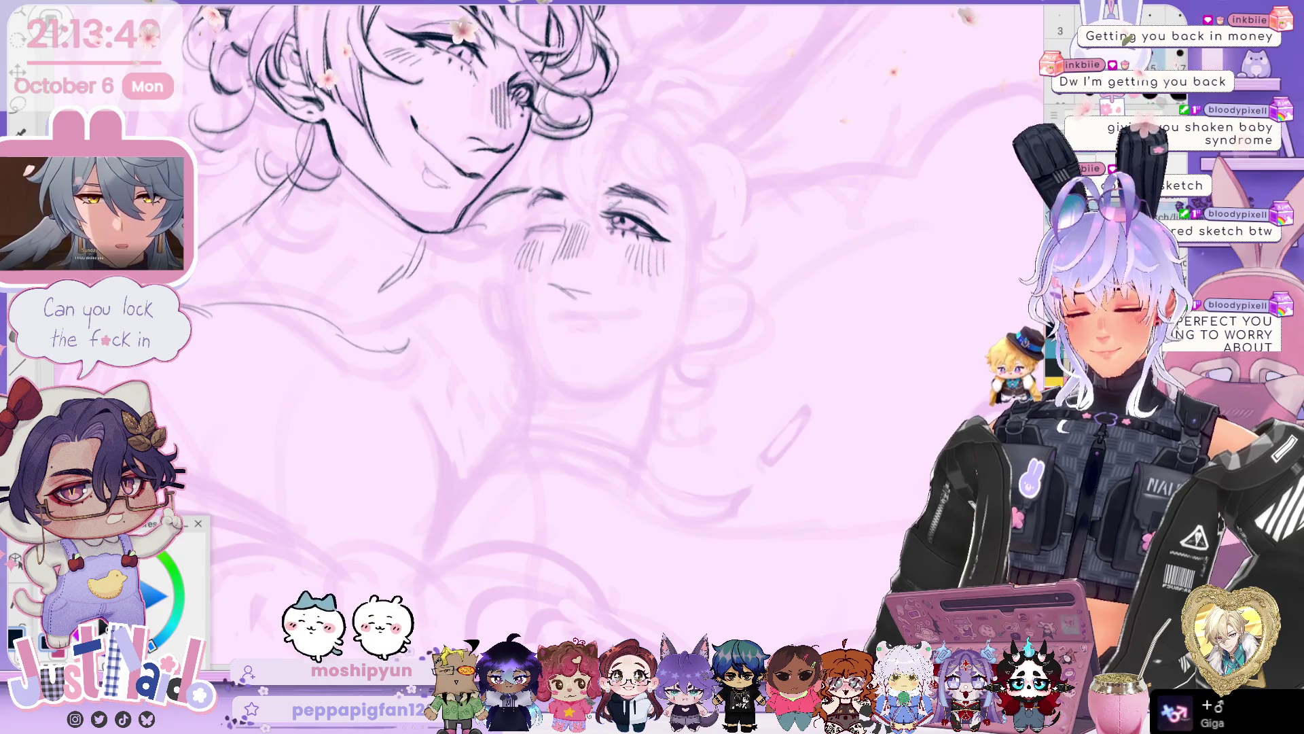
- Zoom and scroll the view onto the lower figure's face to work on the mouth
{"action": "scroll", "coordinate": [503, 333], "scroll_direction": "up", "scroll_amount": 3}
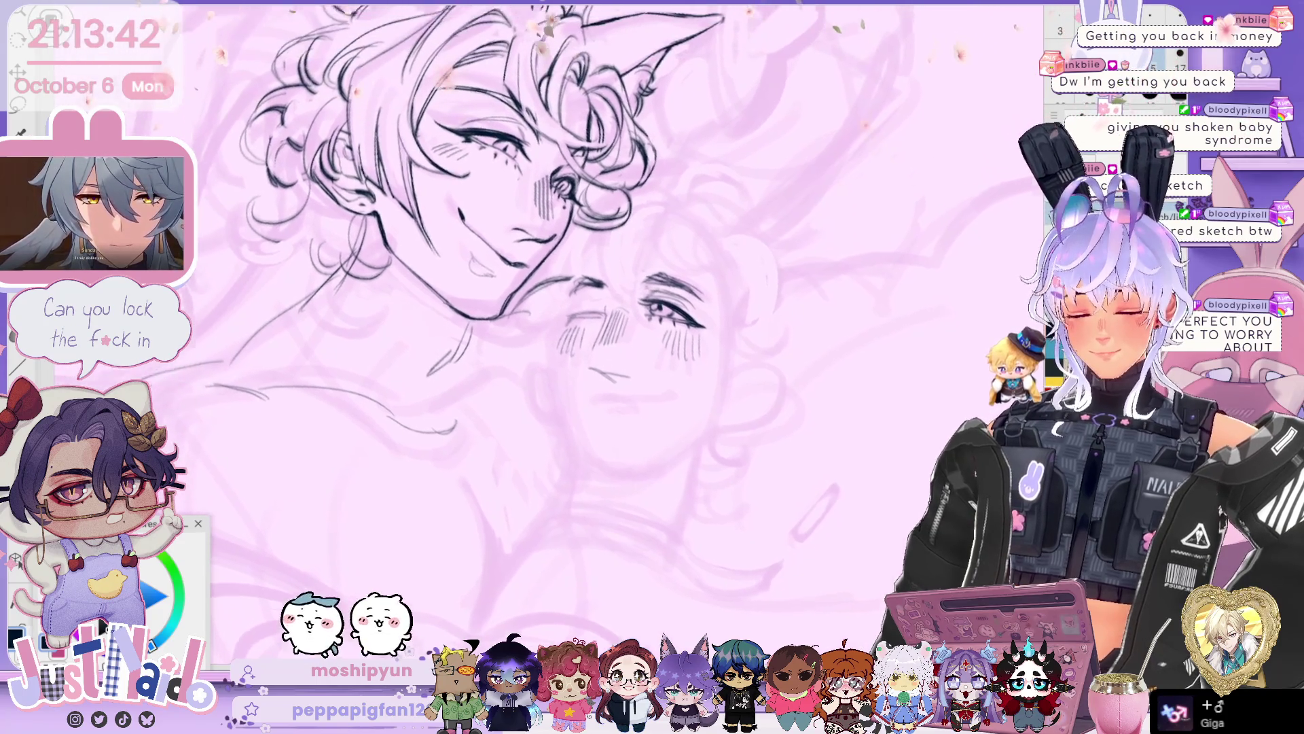
{"action": "scroll", "coordinate": [503, 272], "scroll_direction": "left", "scroll_amount": 2}
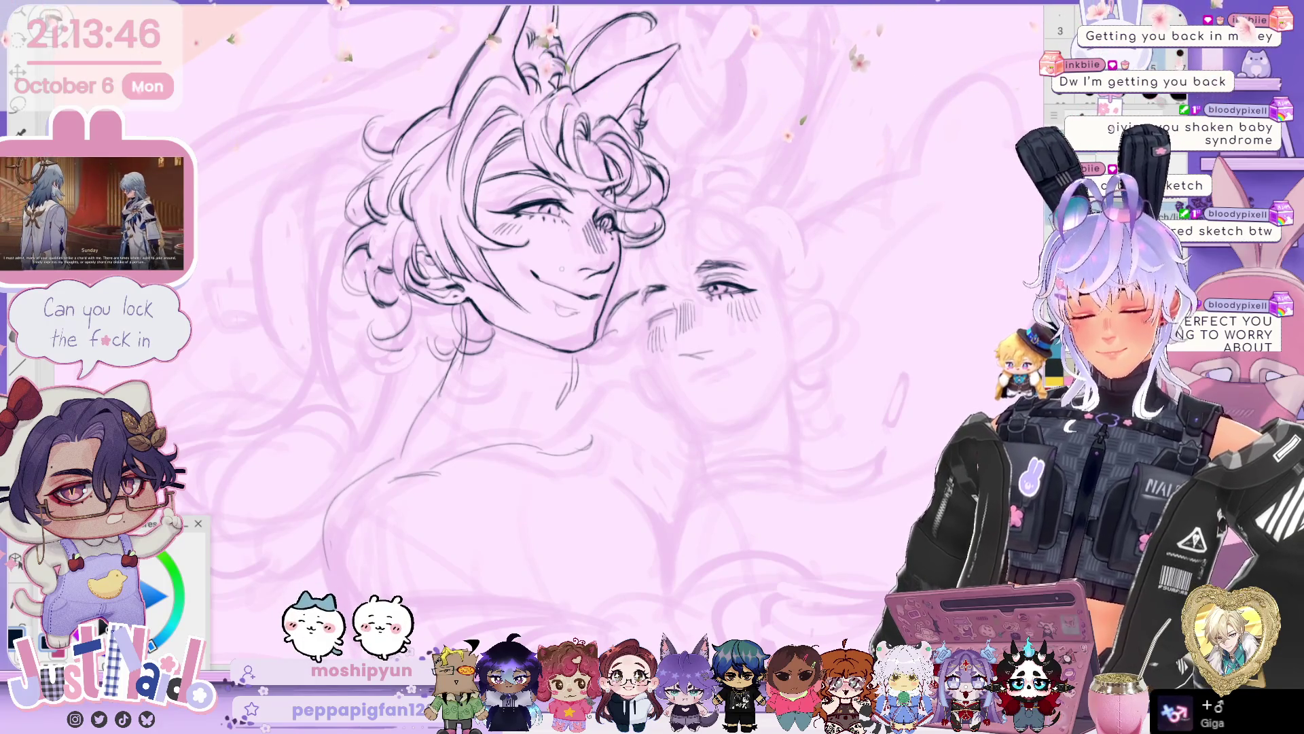
{"action": "scroll", "coordinate": [495, 333], "scroll_direction": "down", "scroll_amount": 2}
{"action": "scroll", "coordinate": [455, 265], "scroll_direction": "down", "scroll_amount": 2}
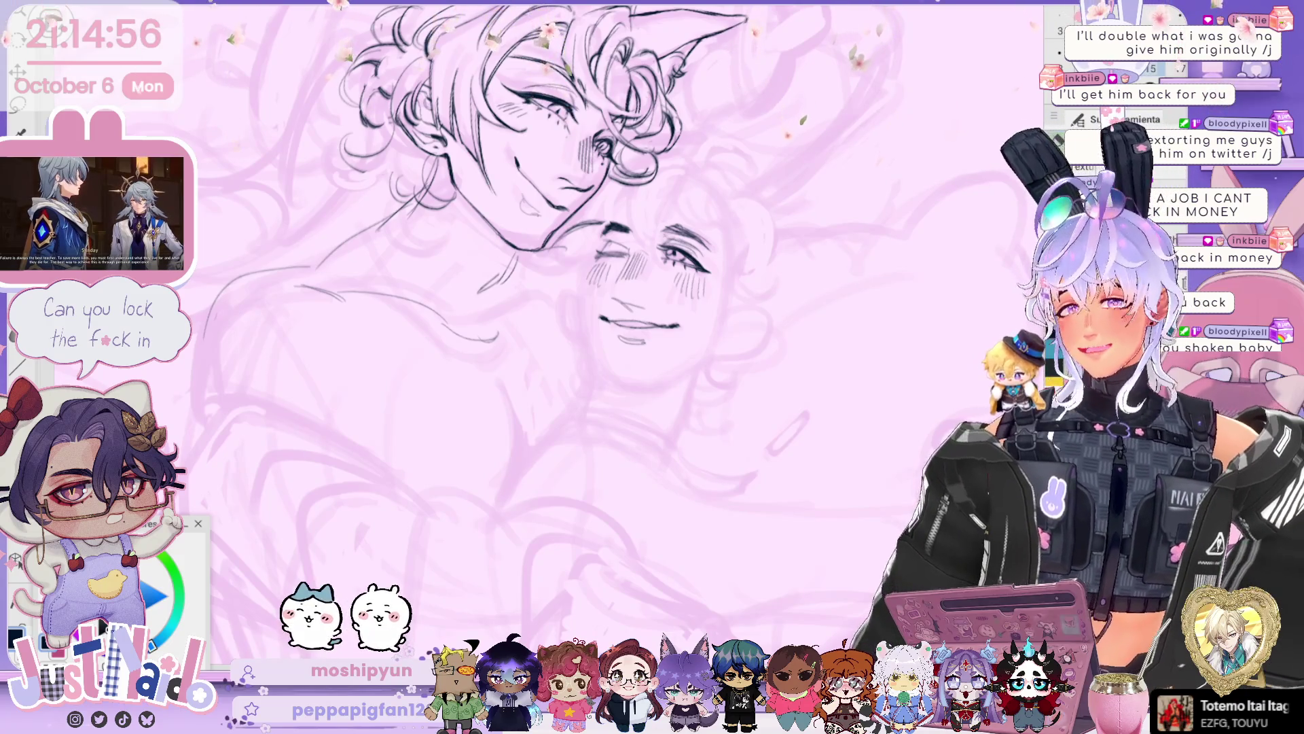
{"action": "scroll", "coordinate": [645, 306], "scroll_direction": "up", "scroll_amount": 2}
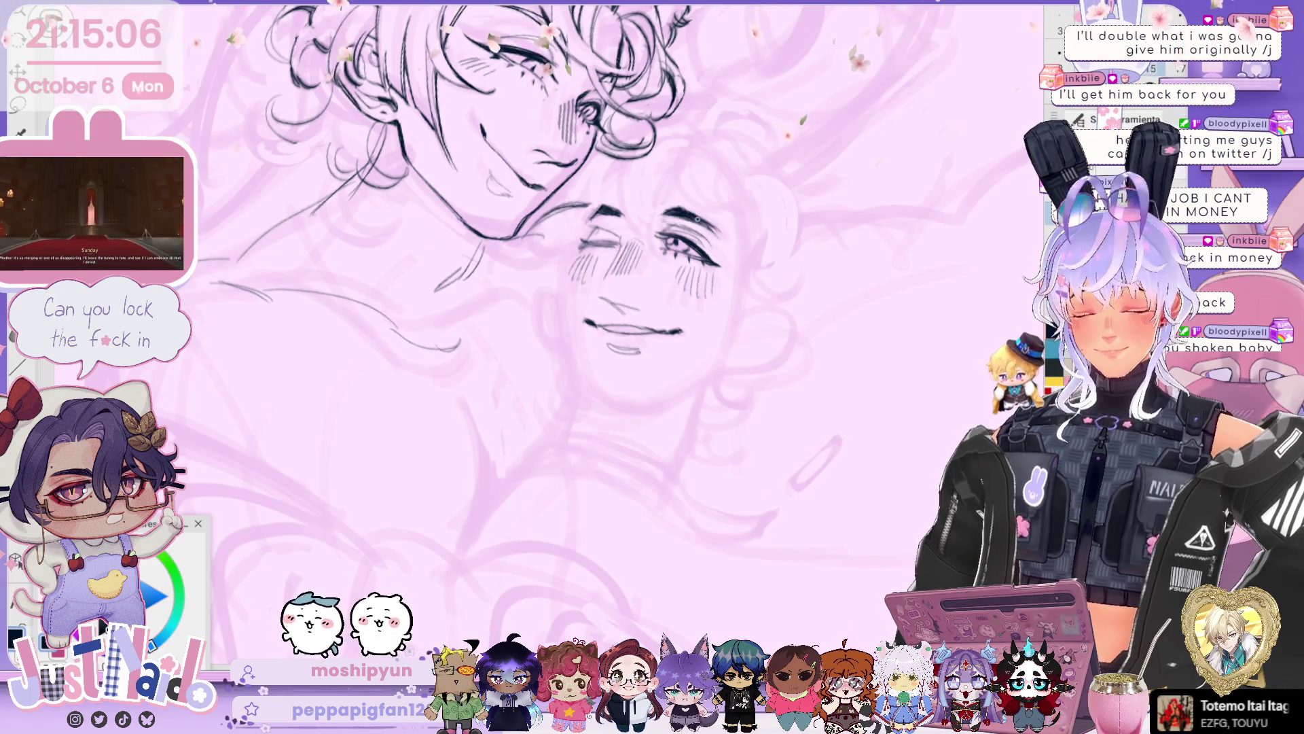
- Lasso the winking figure's open eye, nudge it slightly with Transform, and deselect
{"action": "key", "text": "h"}
{"action": "left_click_drag", "start_coordinate": [543, 188], "coordinate": [588, 219]}
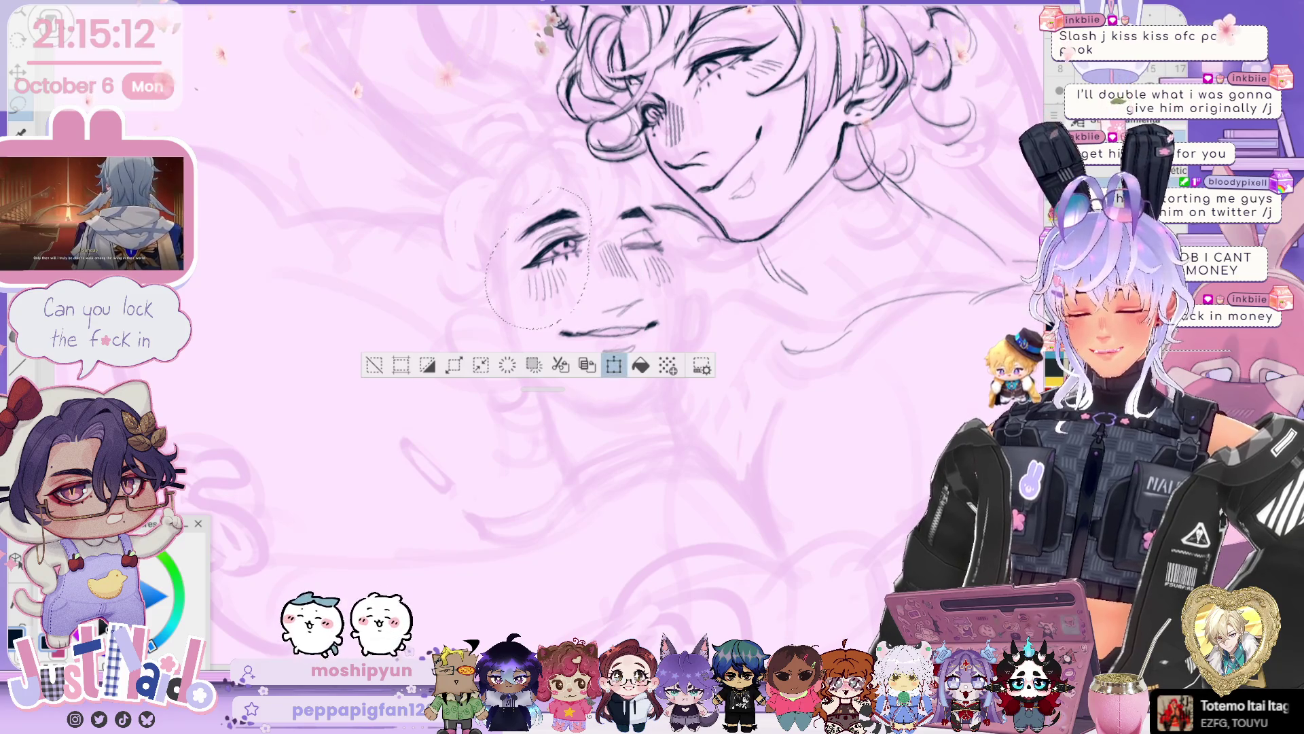
{"action": "left_click", "coordinate": [614, 365]}
{"action": "left_click_drag", "start_coordinate": [536, 319], "coordinate": [566, 326]}
{"action": "key", "text": "Return"}
{"action": "key", "text": "ctrl+d"}
- Unmirror the canvas, compare the eye adjustment with undo/redo, and reframe both faces
{"action": "key", "text": "h"}
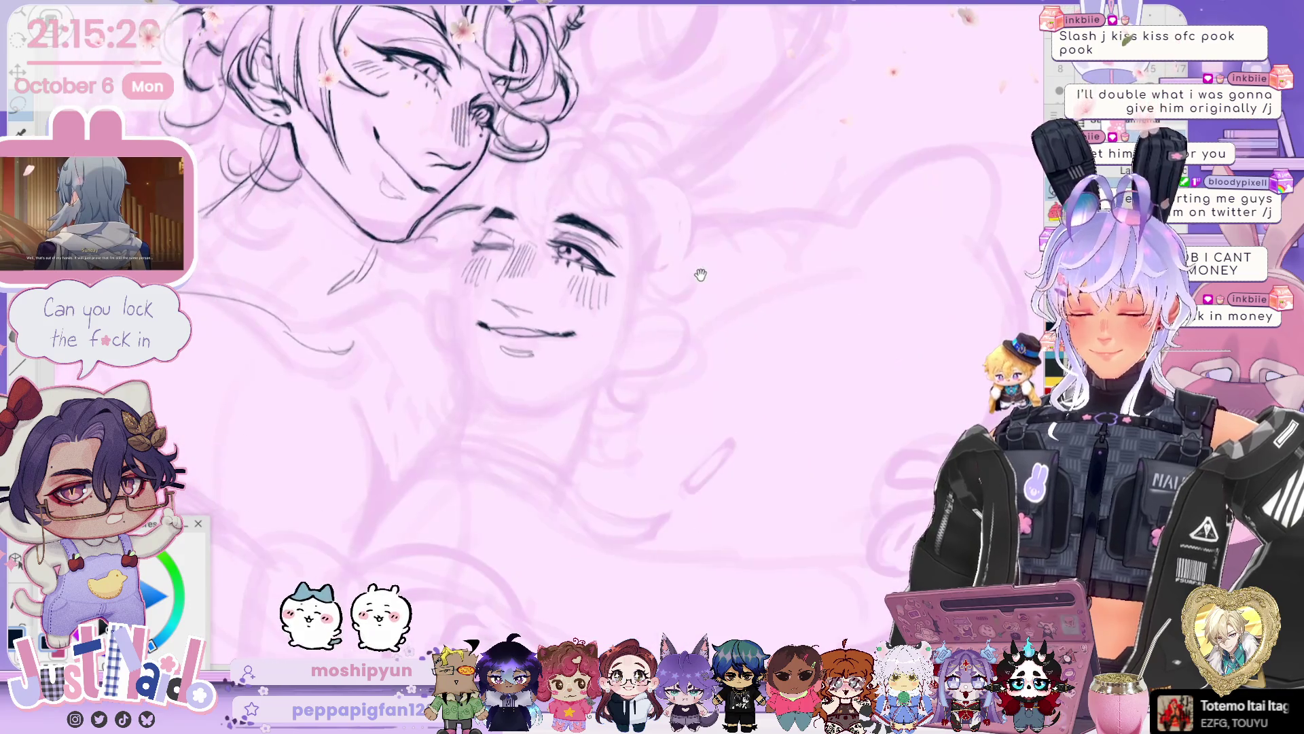
{"action": "key", "text": "ctrl+z"}
{"action": "key", "text": "ctrl+y"}
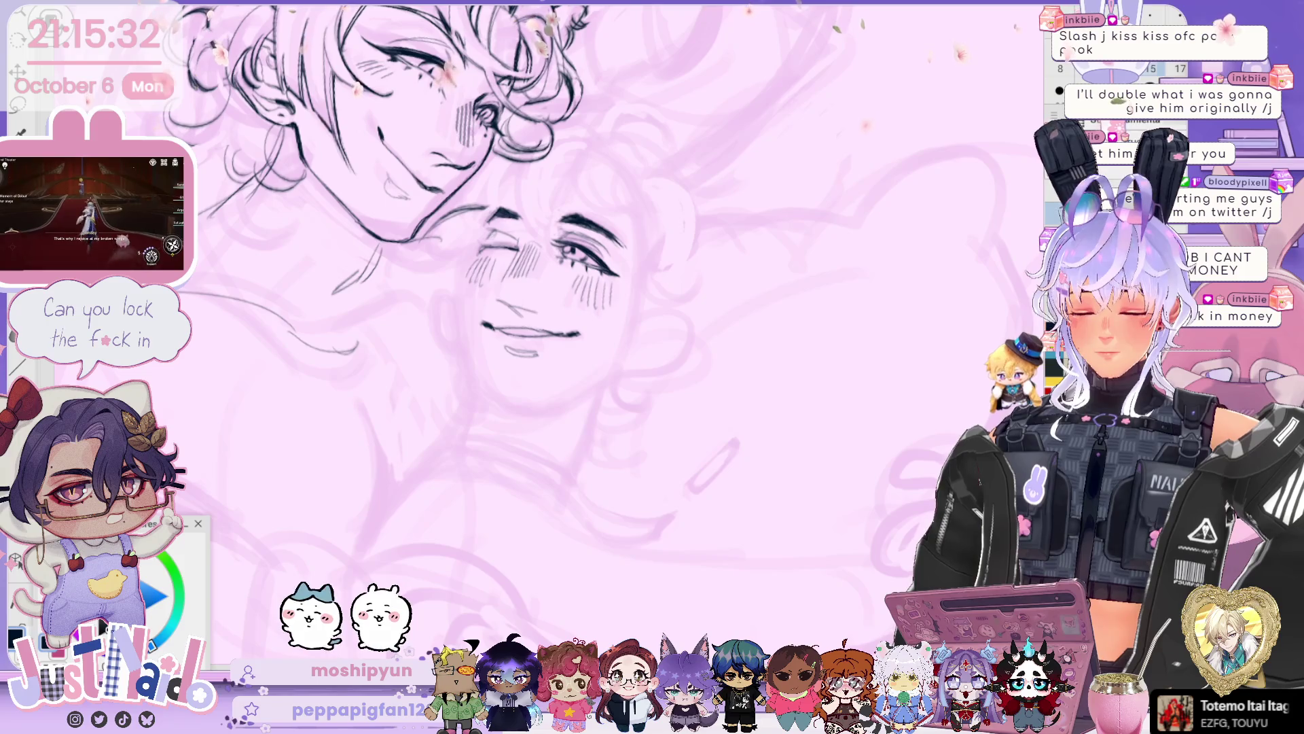
{"action": "left_click_drag", "start_coordinate": [543, 272], "coordinate": [639, 218]}
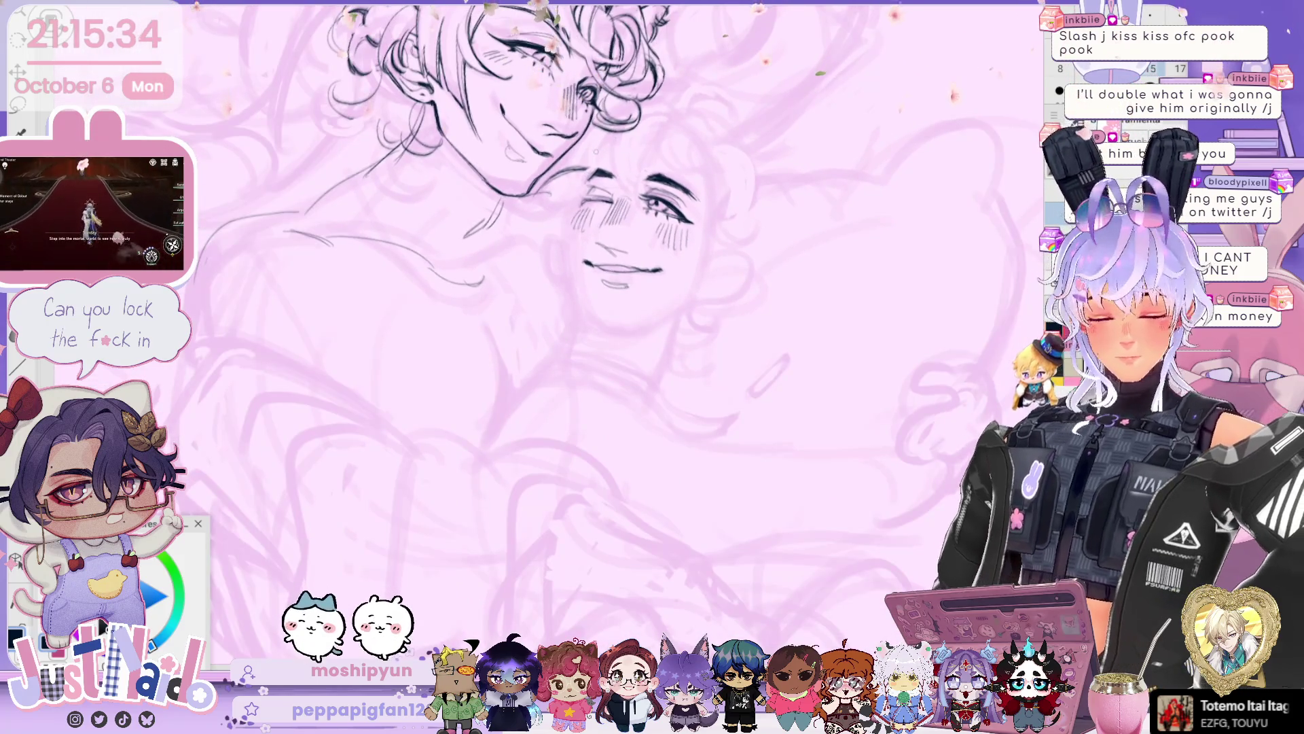
{"action": "key", "text": "shift+h"}
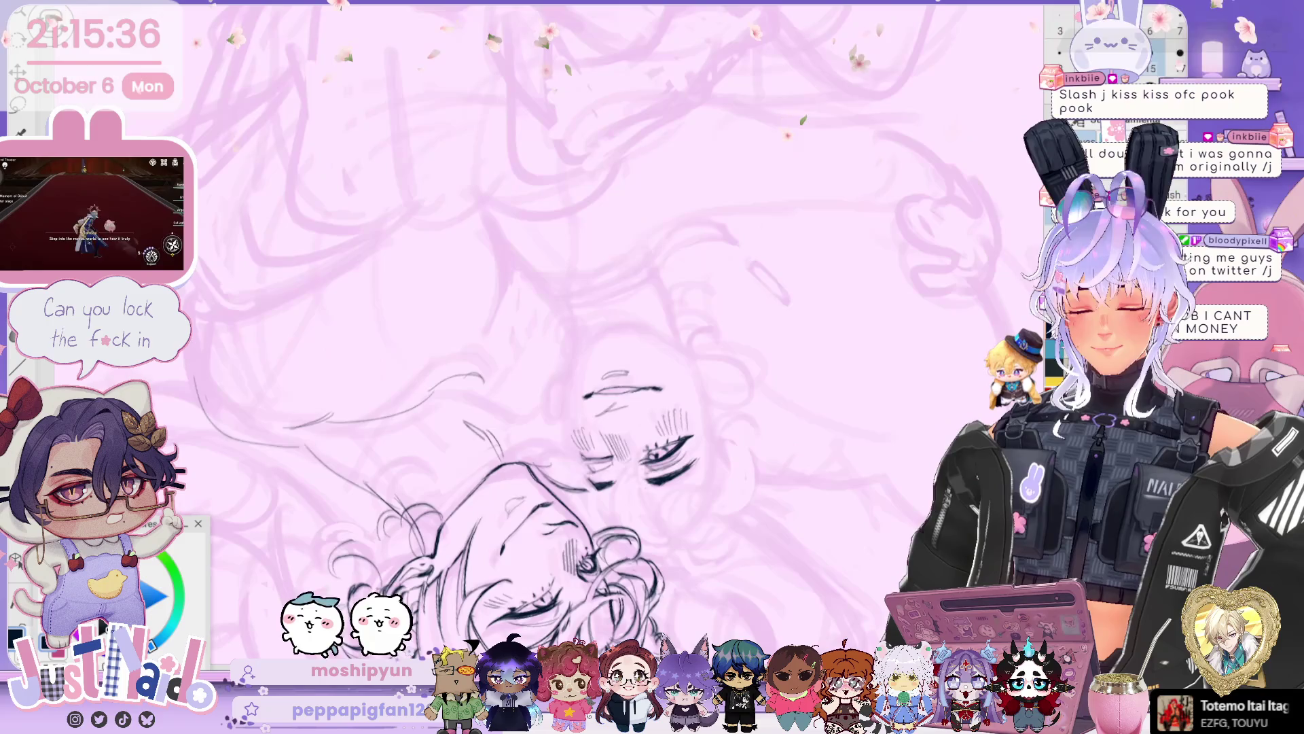
{"action": "key", "text": "shift+h"}
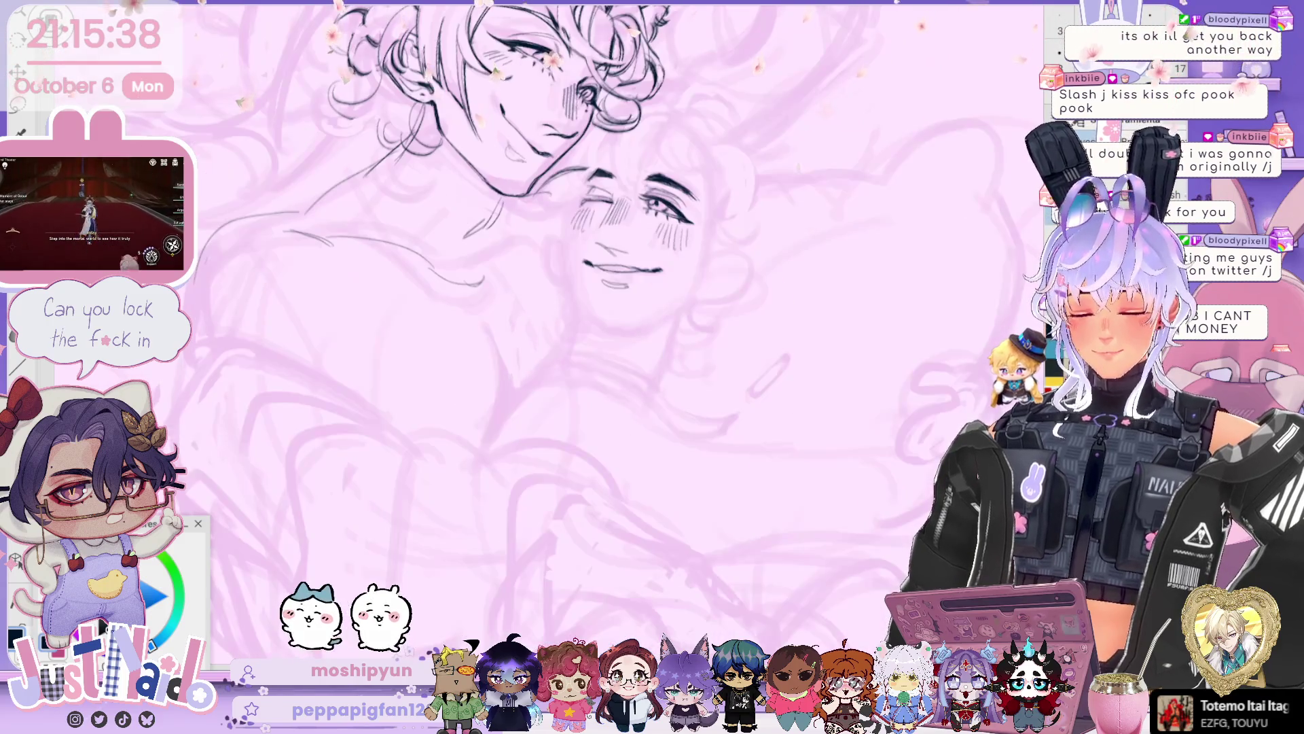
{"action": "key", "text": "h"}
{"action": "key", "text": "h"}
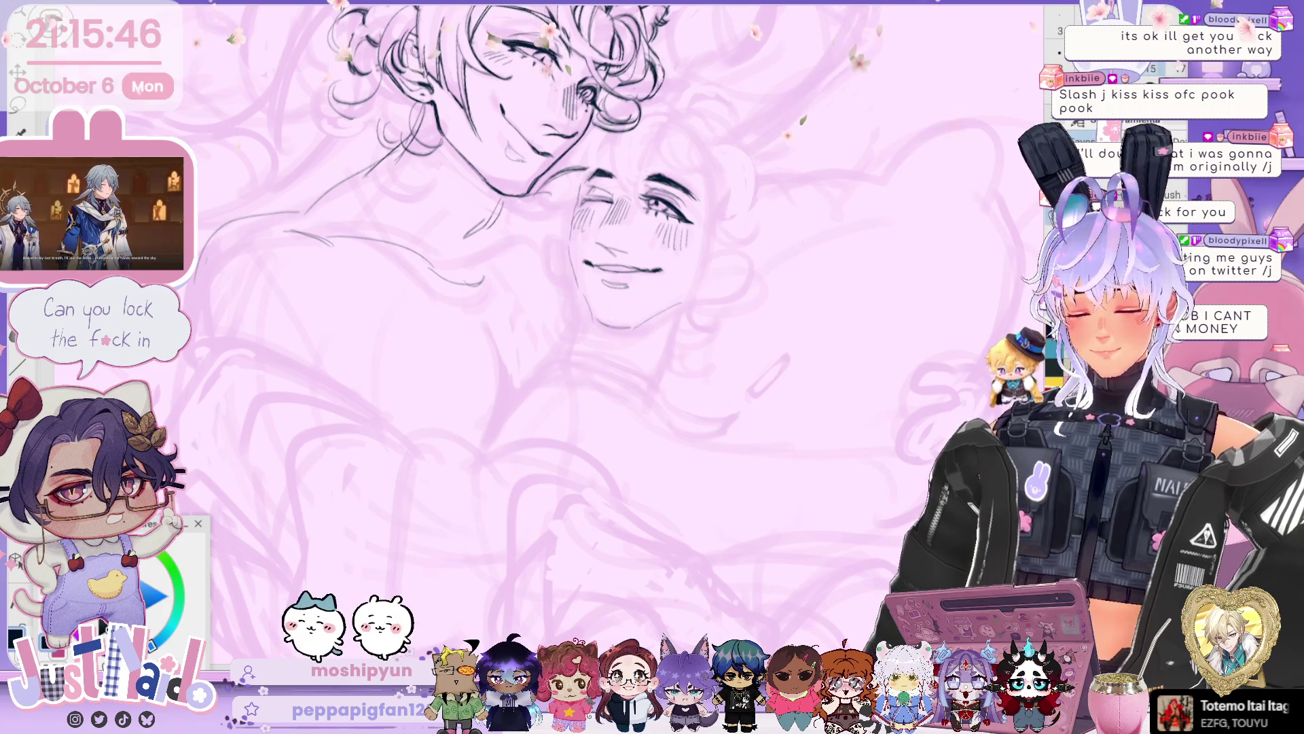
{"action": "key", "text": "h"}
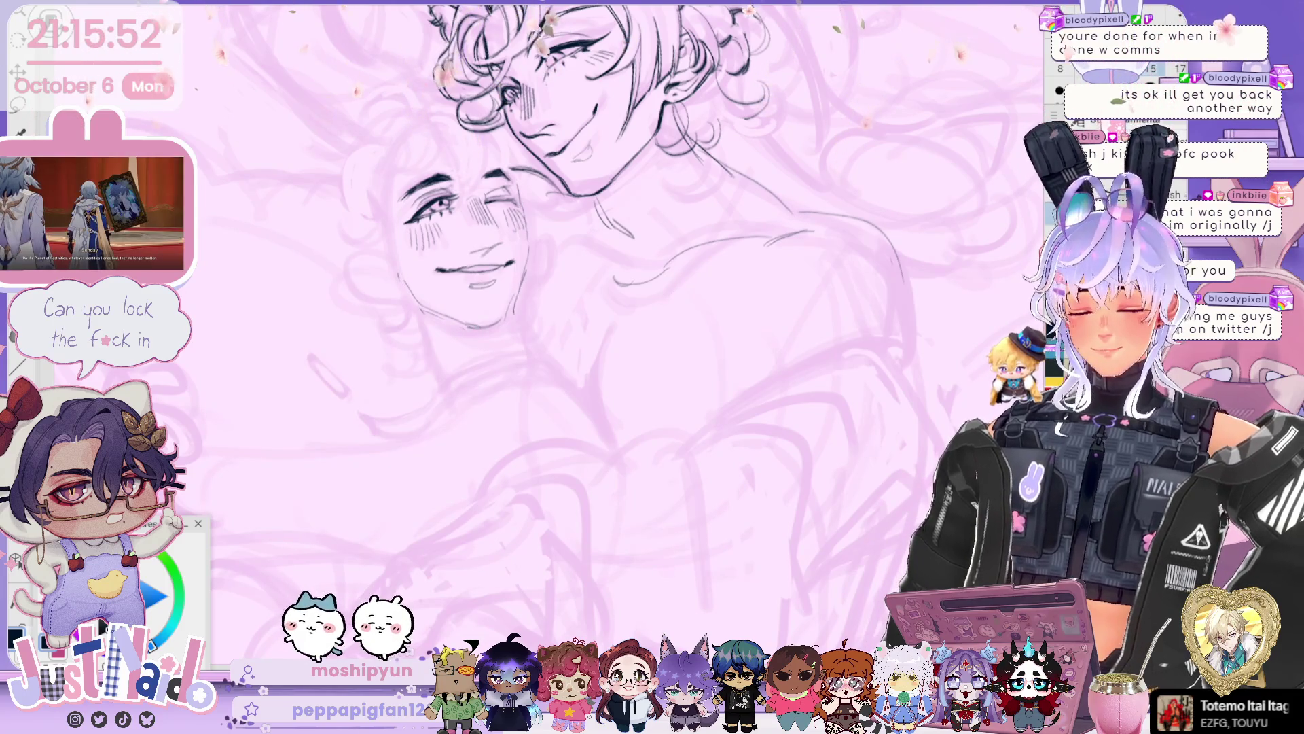
{"action": "key", "text": "h"}
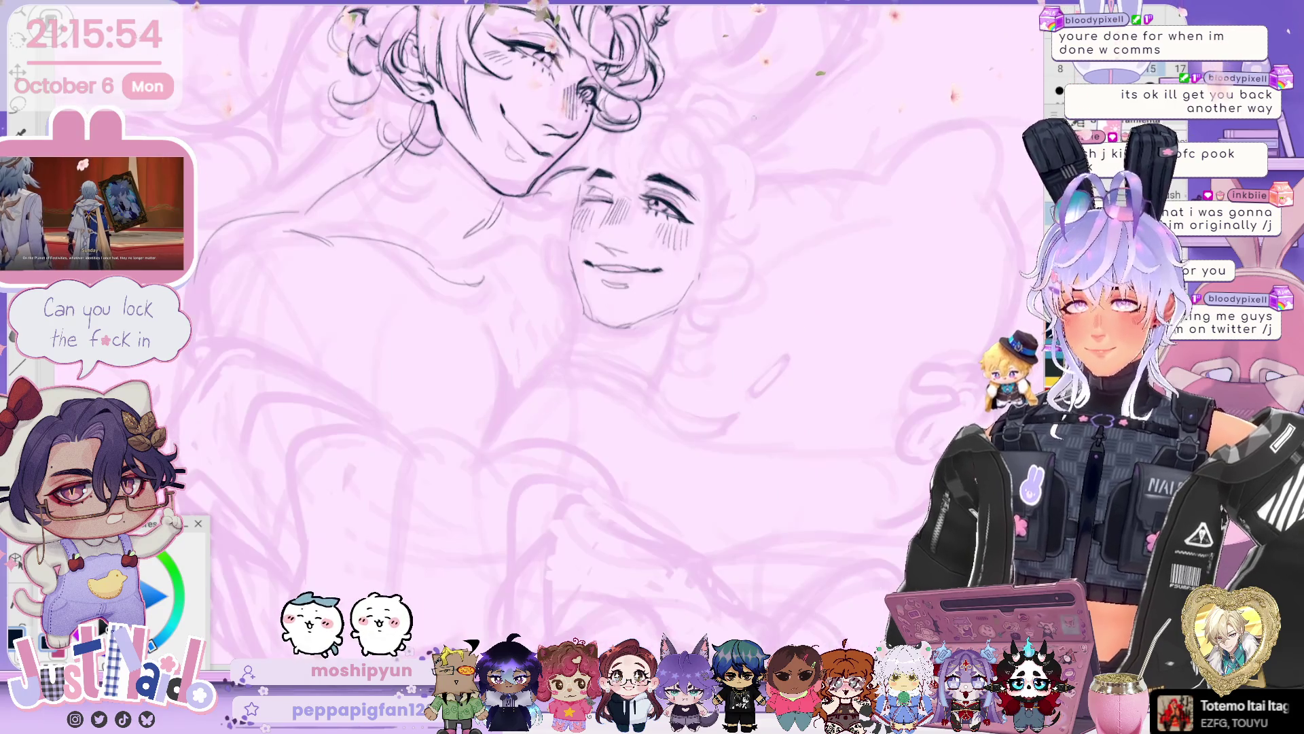
{"action": "key", "text": "Delete"}
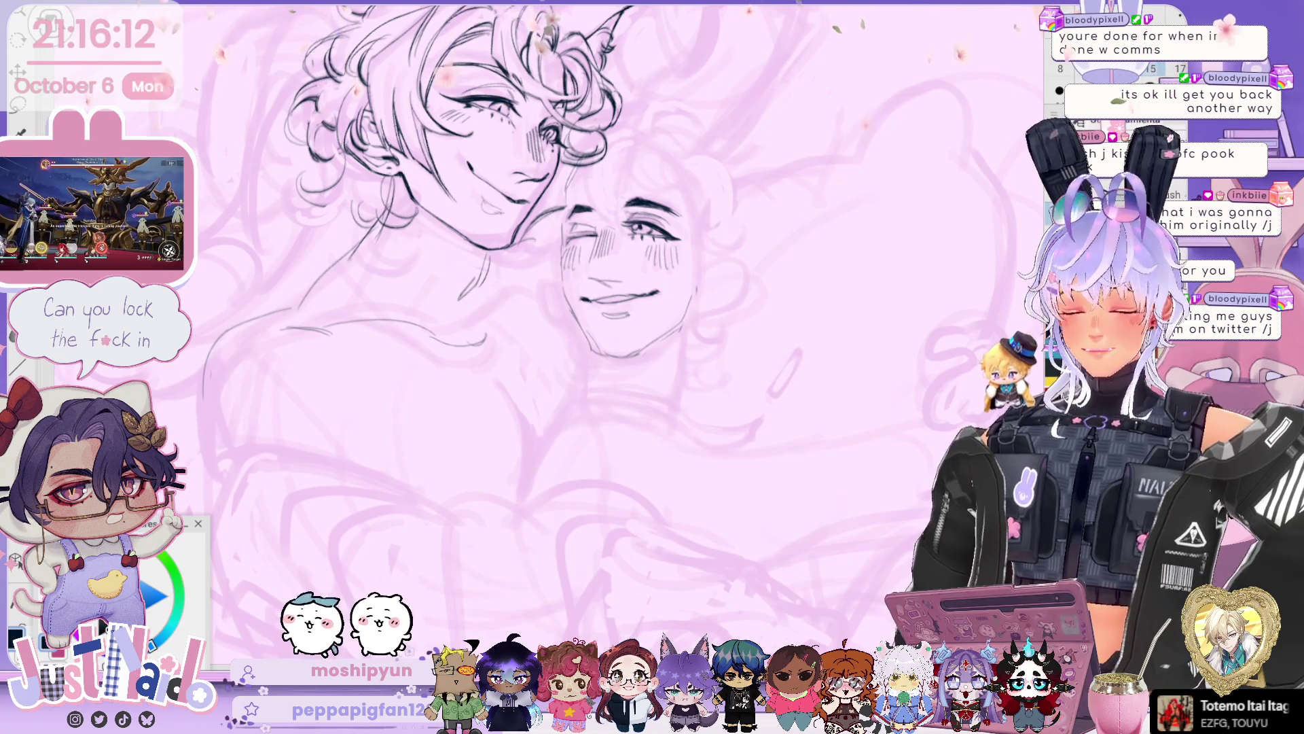
{"action": "key", "text": "ctrl+z"}
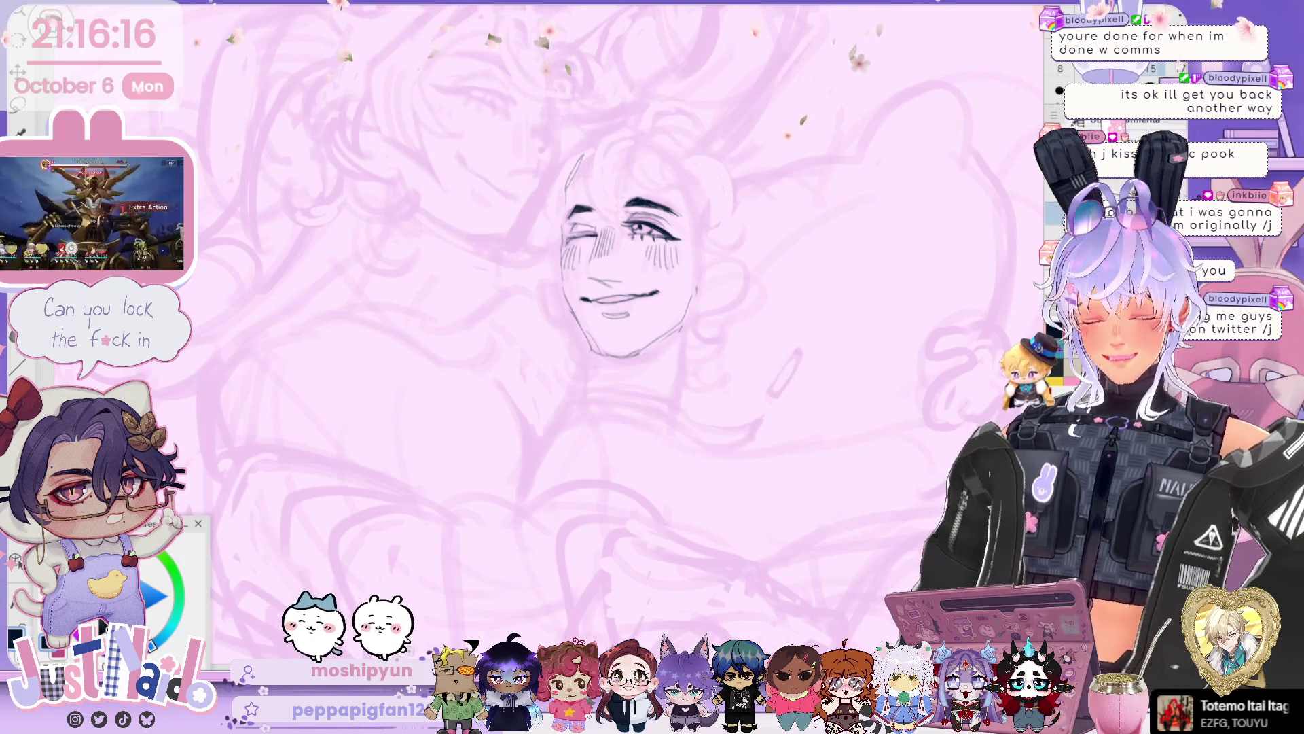
- Scale the inked winking face lineart up slightly with Ctrl+T and confirm with Aceptar
{"action": "key", "text": "h"}
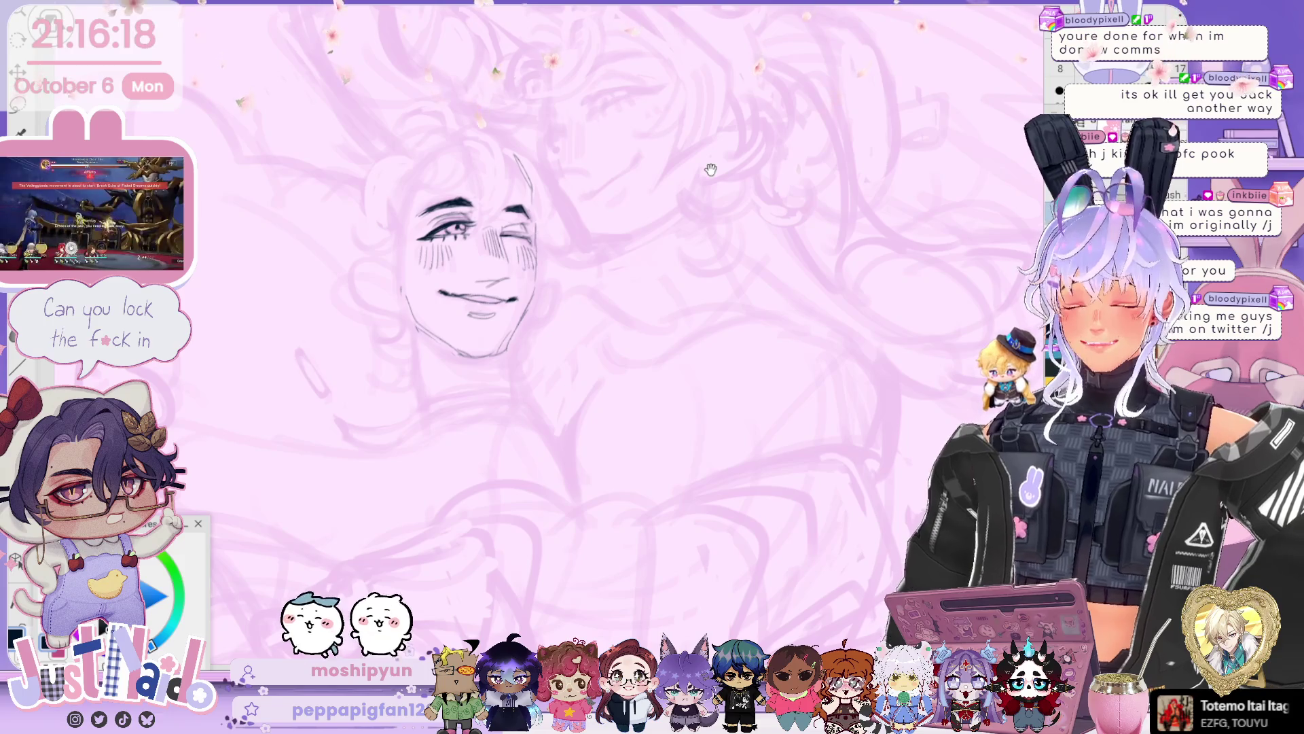
{"action": "left_click_drag", "start_coordinate": [675, 171], "coordinate": [739, 172]}
{"action": "key", "text": "ctrl+z"}
{"action": "key", "text": "ctrl+t"}
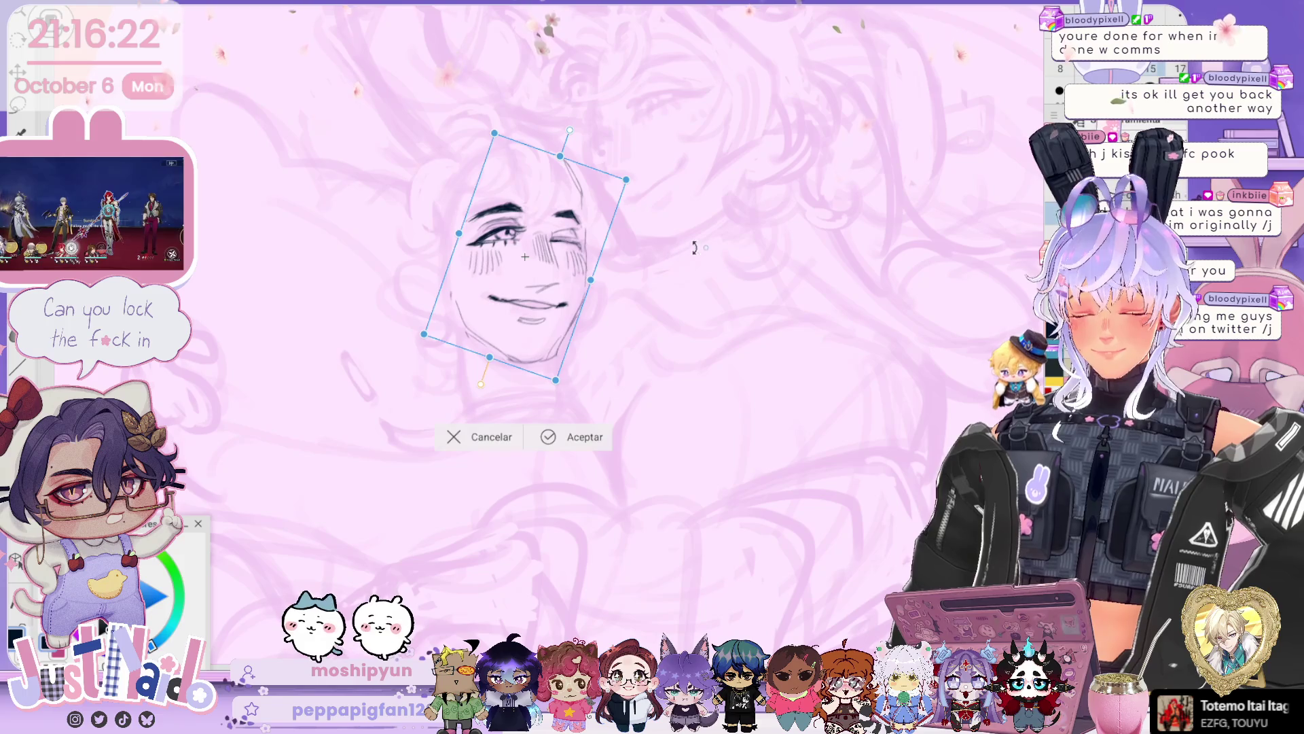
{"action": "left_click_drag", "start_coordinate": [555, 382], "coordinate": [558, 386]}
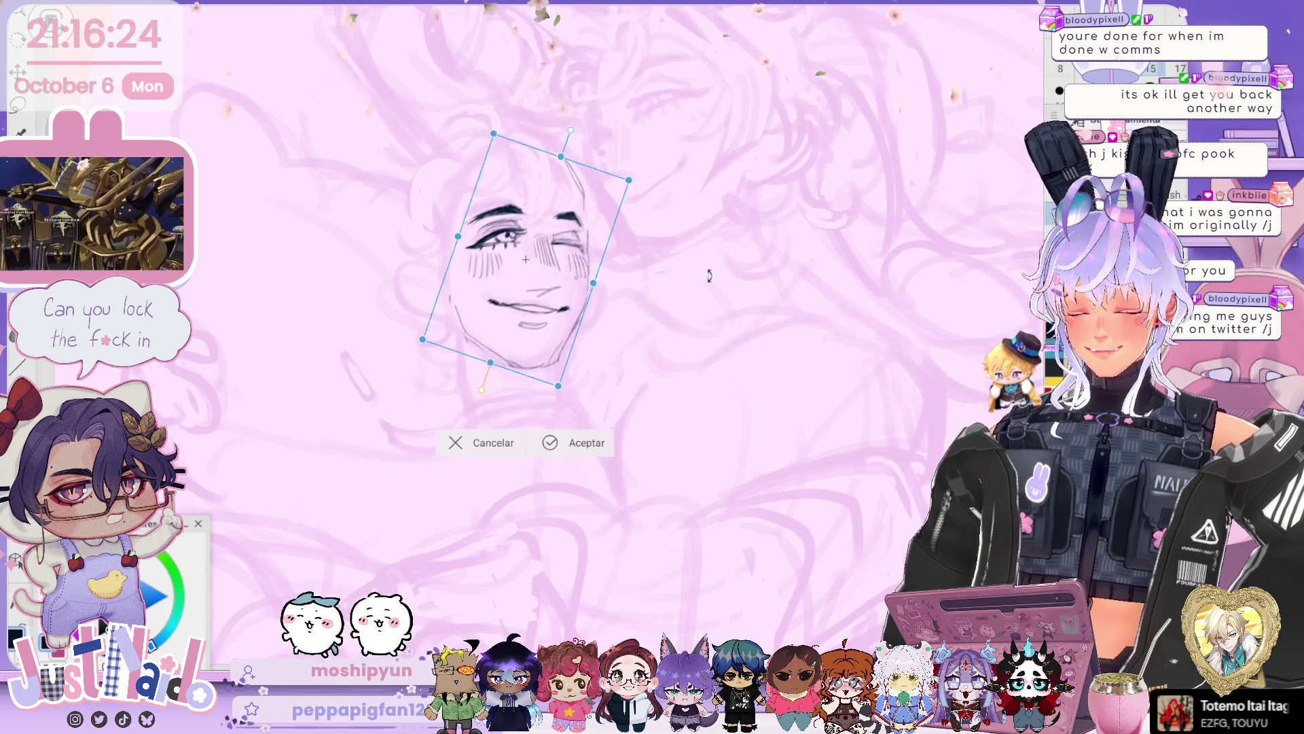
{"action": "left_click", "coordinate": [587, 442]}
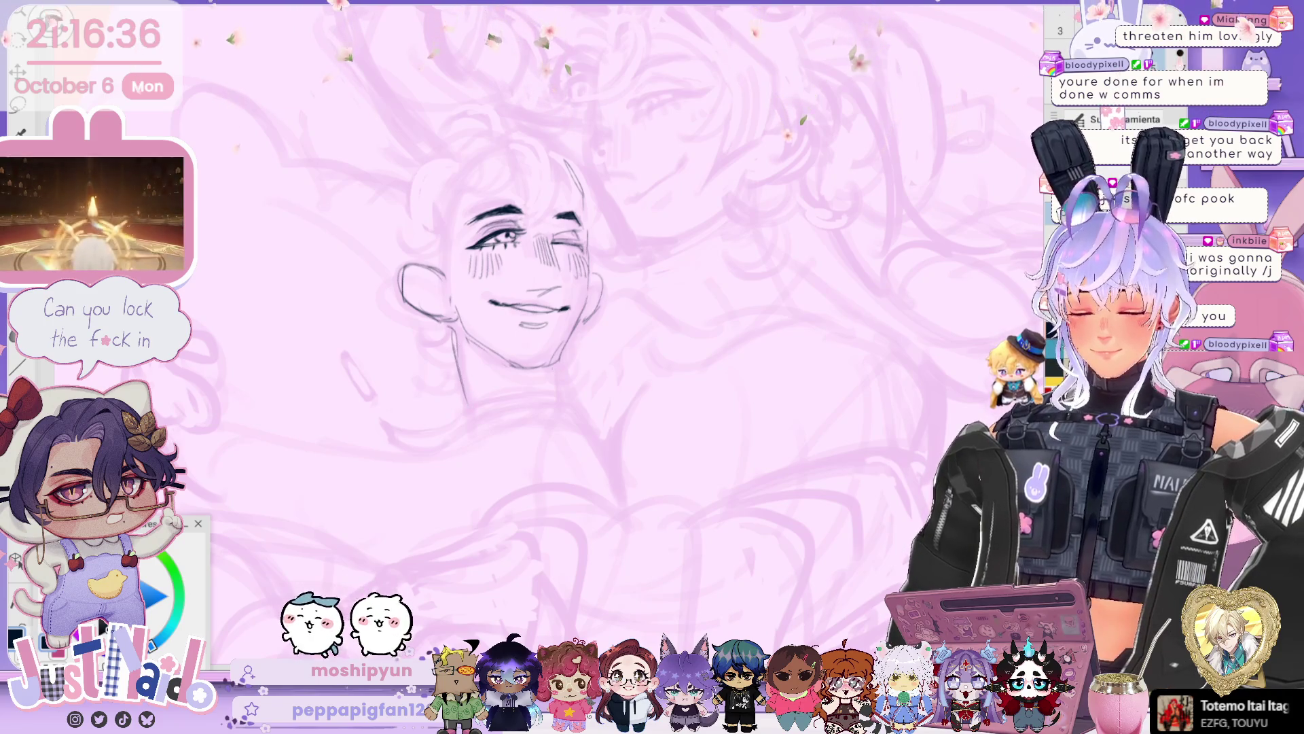
- Ink neck and shoulder lines below the winking face, undo a stray stroke, and add a hair spike above
{"action": "left_click_drag", "start_coordinate": [552, 371], "coordinate": [521, 401]}
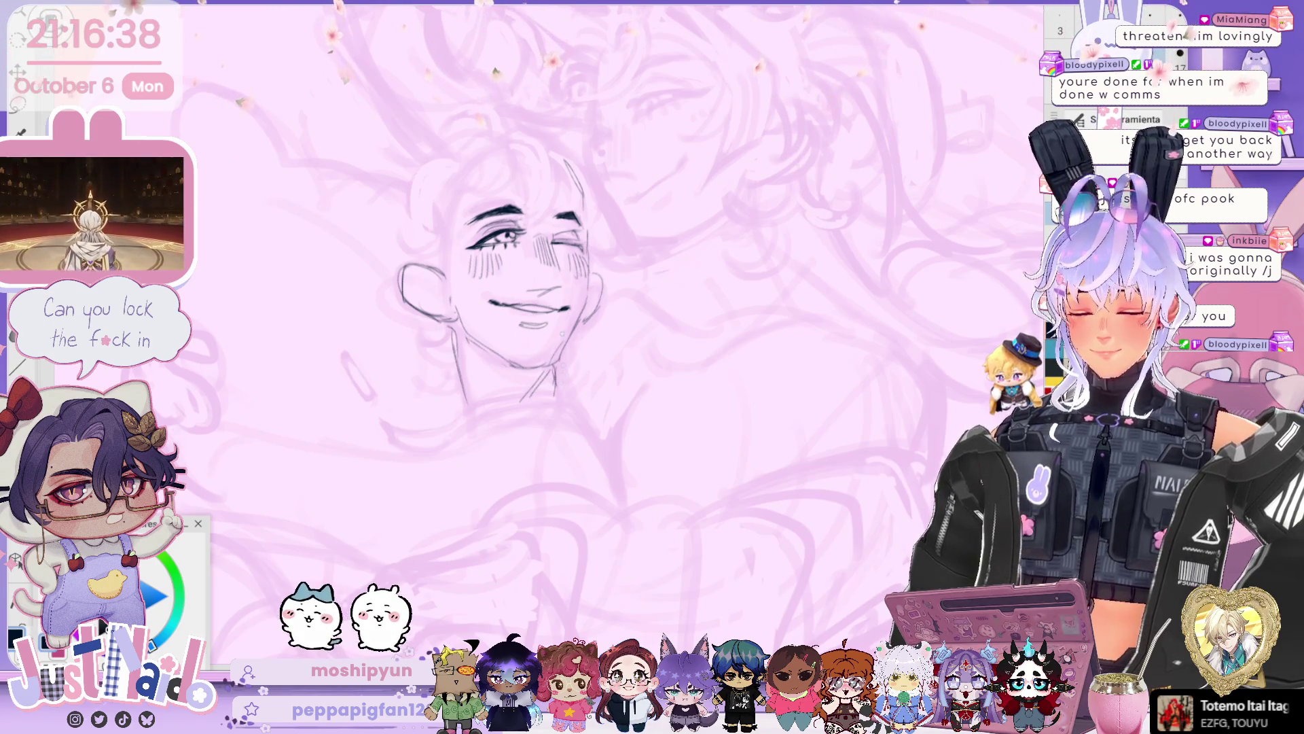
{"action": "mouse_move", "coordinate": [517, 391]}
{"action": "left_mouse_down"}
{"action": "mouse_move", "coordinate": [577, 367]}
{"action": "mouse_move", "coordinate": [386, 469]}
{"action": "left_mouse_up"}
{"action": "left_click_drag", "start_coordinate": [581, 372], "coordinate": [633, 481]}
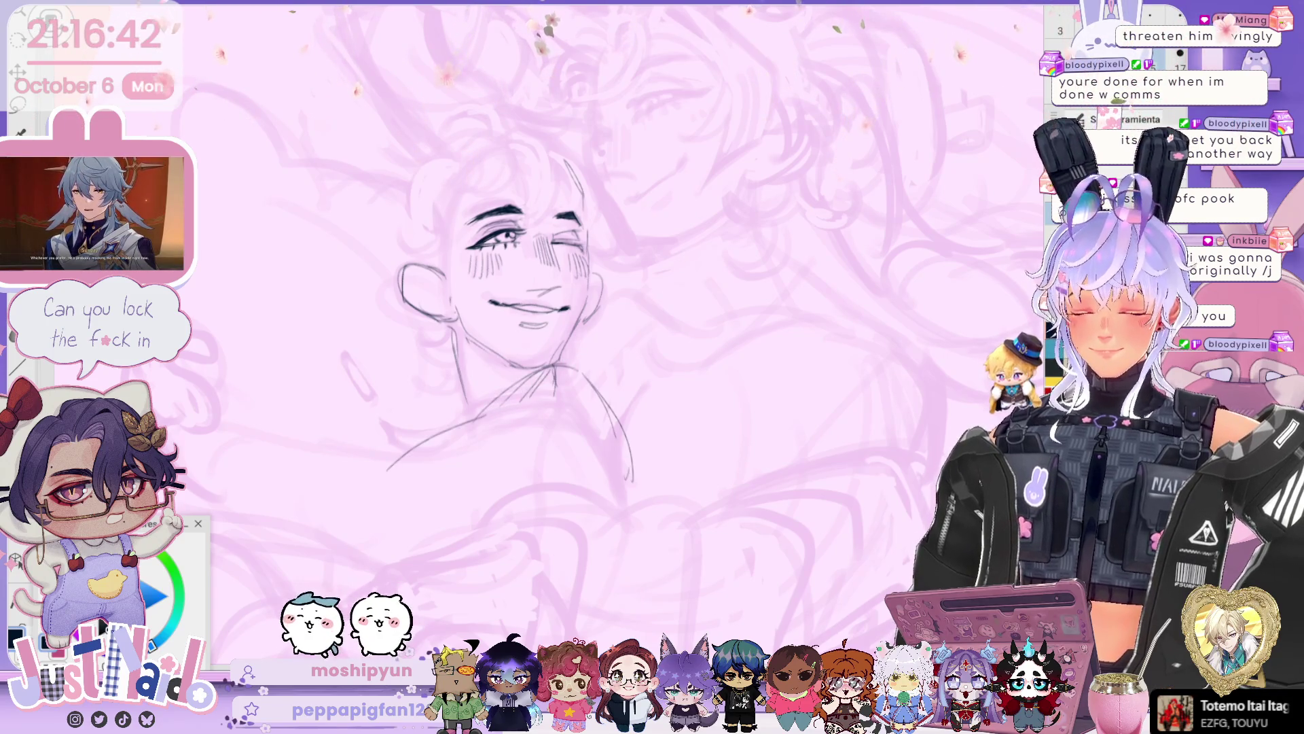
{"action": "key", "text": "h"}
{"action": "key", "text": "ctrl+z"}
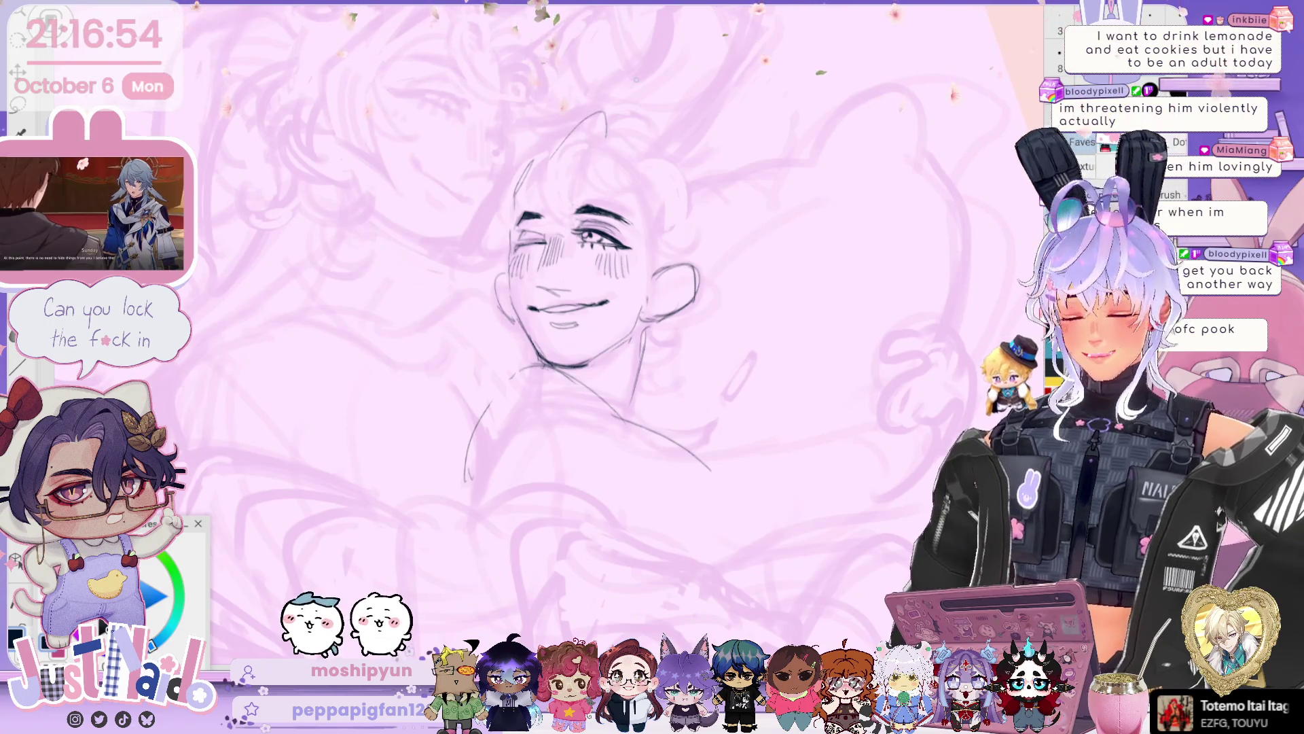
{"action": "left_click_drag", "start_coordinate": [606, 136], "coordinate": [551, 158]}
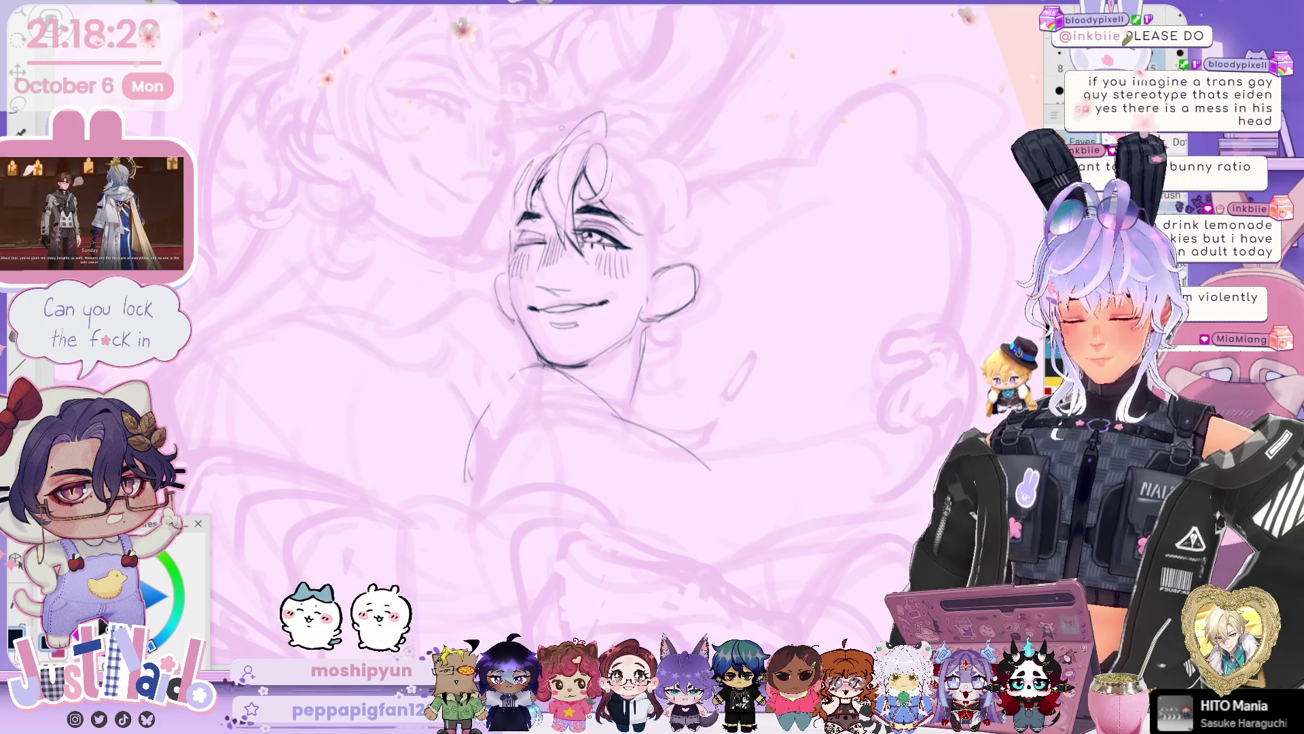
- Ink a strand along the hair edge and a curly strand on top of the head
{"action": "left_click_drag", "start_coordinate": [540, 167], "coordinate": [509, 231]}
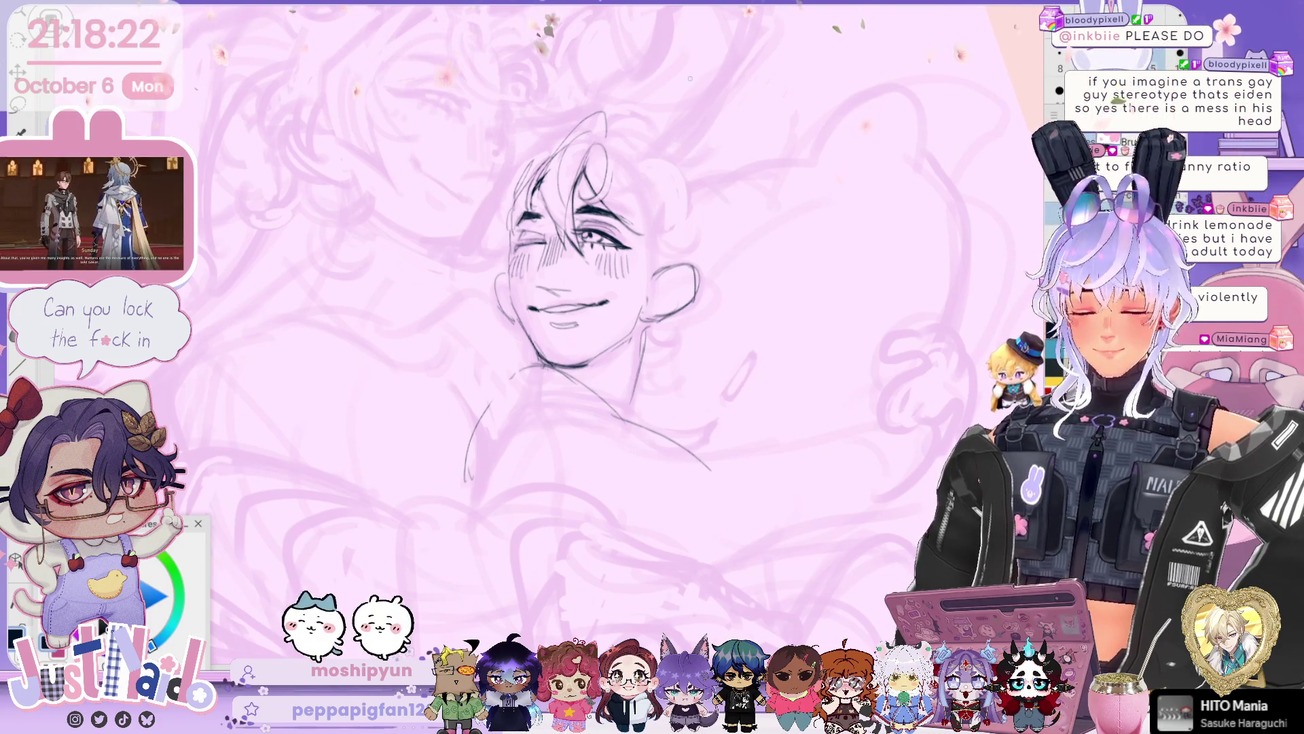
{"action": "left_click_drag", "start_coordinate": [613, 126], "coordinate": [664, 83]}
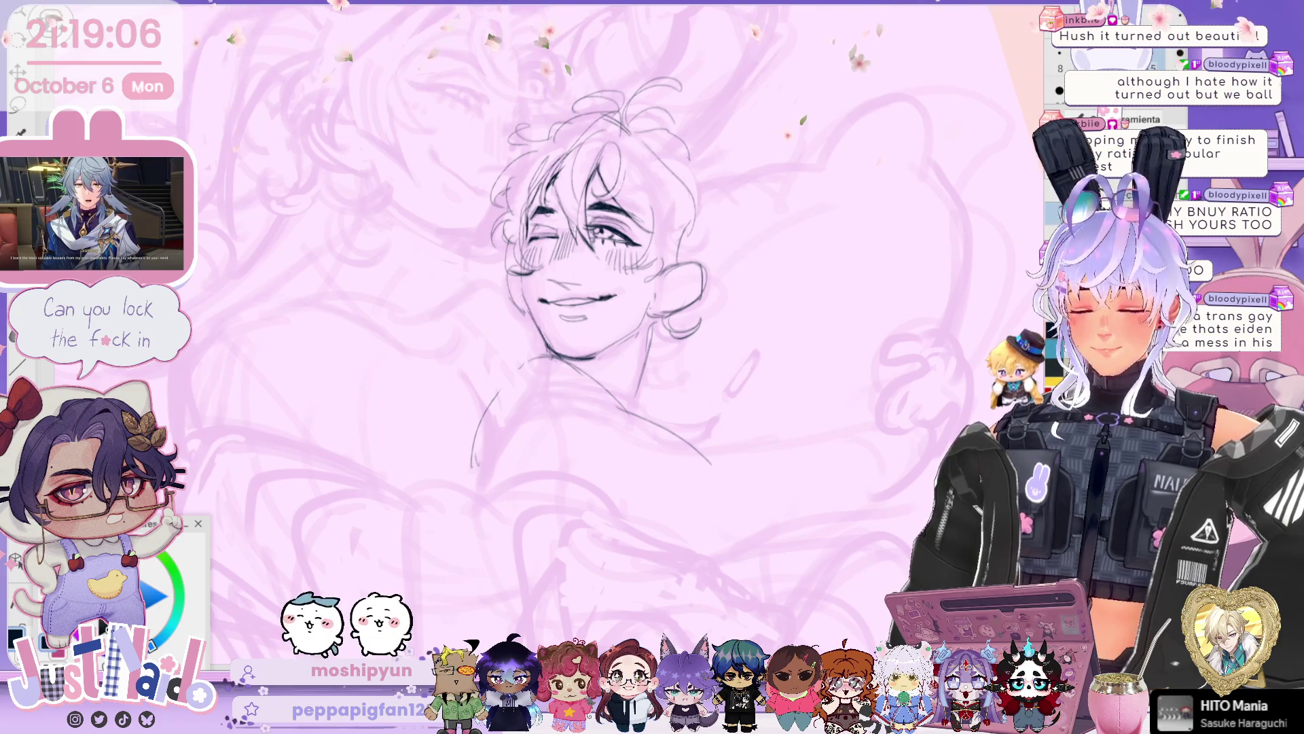
{"action": "scroll", "coordinate": [587, 296], "scroll_direction": "up", "scroll_amount": 3}
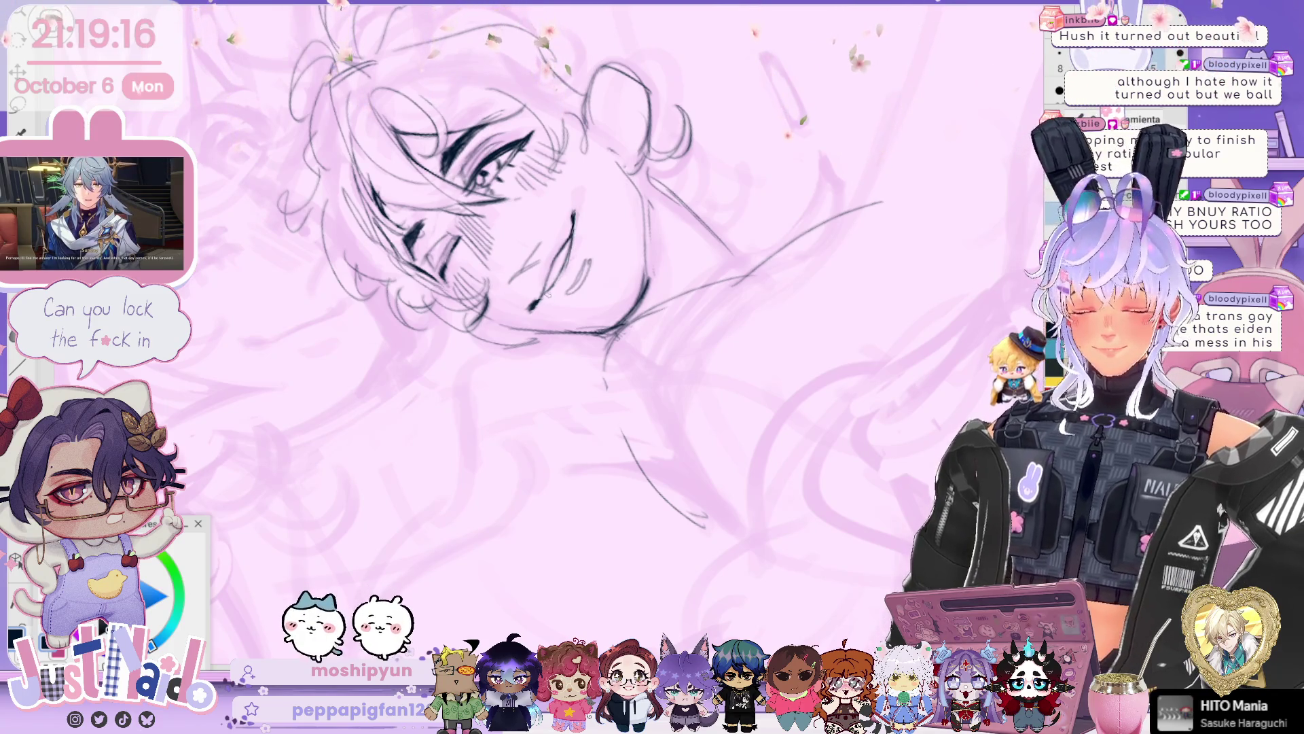
- Turn the view upright and ink extra curls wrapping behind the winking character's ear
{"action": "key", "text": "End"}
{"action": "scroll", "coordinate": [714, 305], "scroll_direction": "down", "scroll_amount": 3}
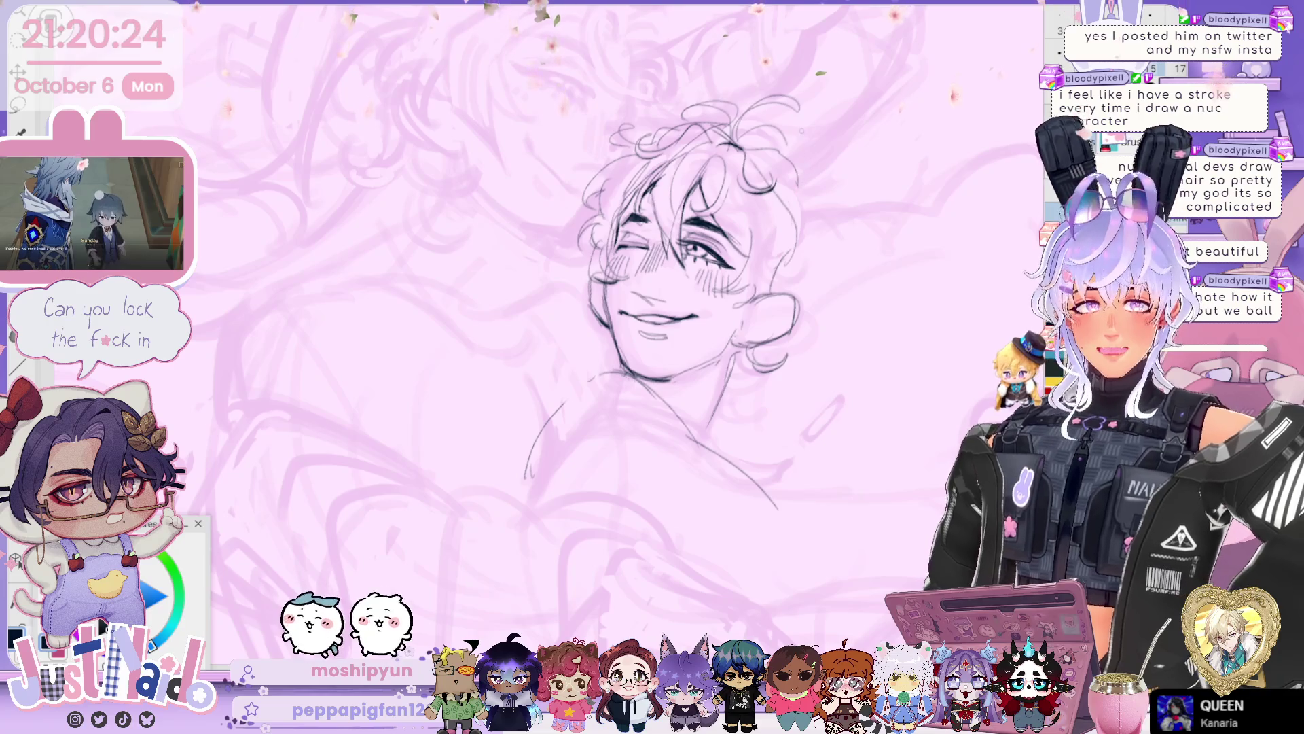
{"action": "scroll", "coordinate": [679, 271], "scroll_direction": "down", "scroll_amount": 2}
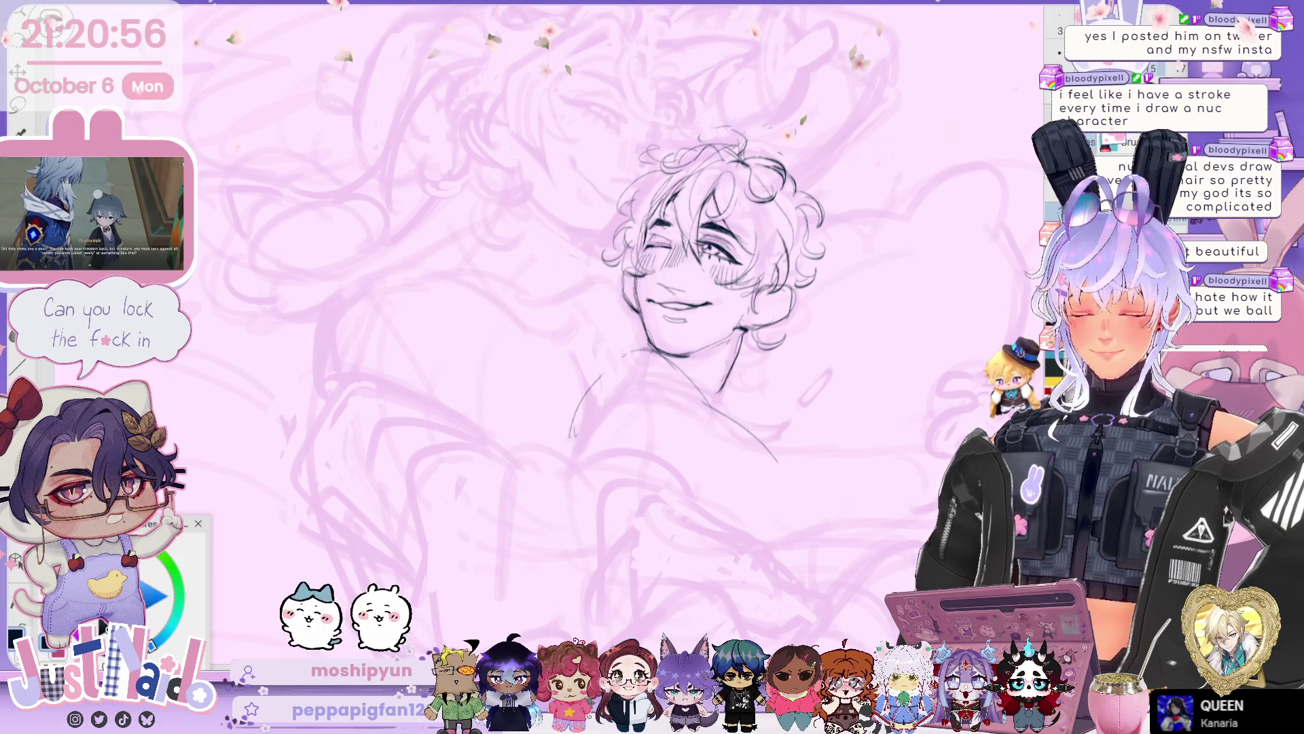
{"action": "scroll", "coordinate": [686, 231], "scroll_direction": "down", "scroll_amount": 1}
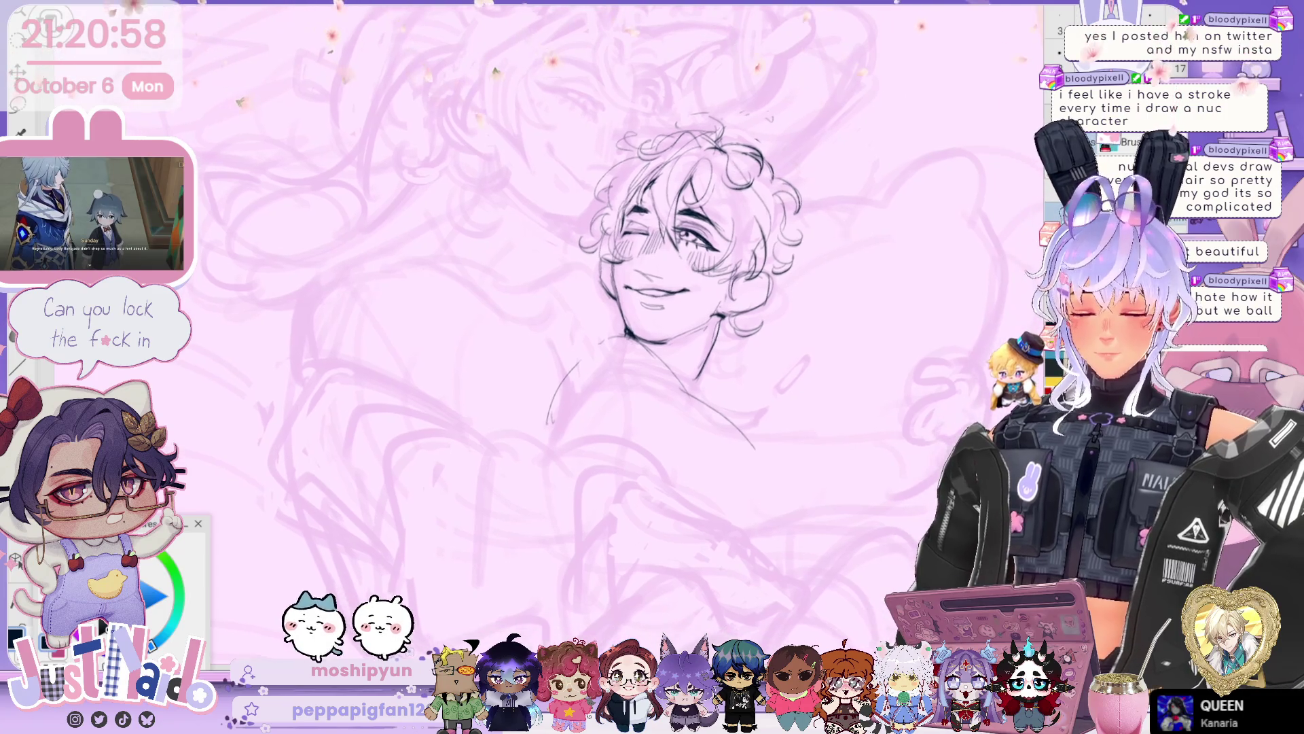
- Bring the area below the face into view and ink the long curve of the hugging arm
{"action": "left_click_drag", "start_coordinate": [689, 197], "coordinate": [615, 166]}
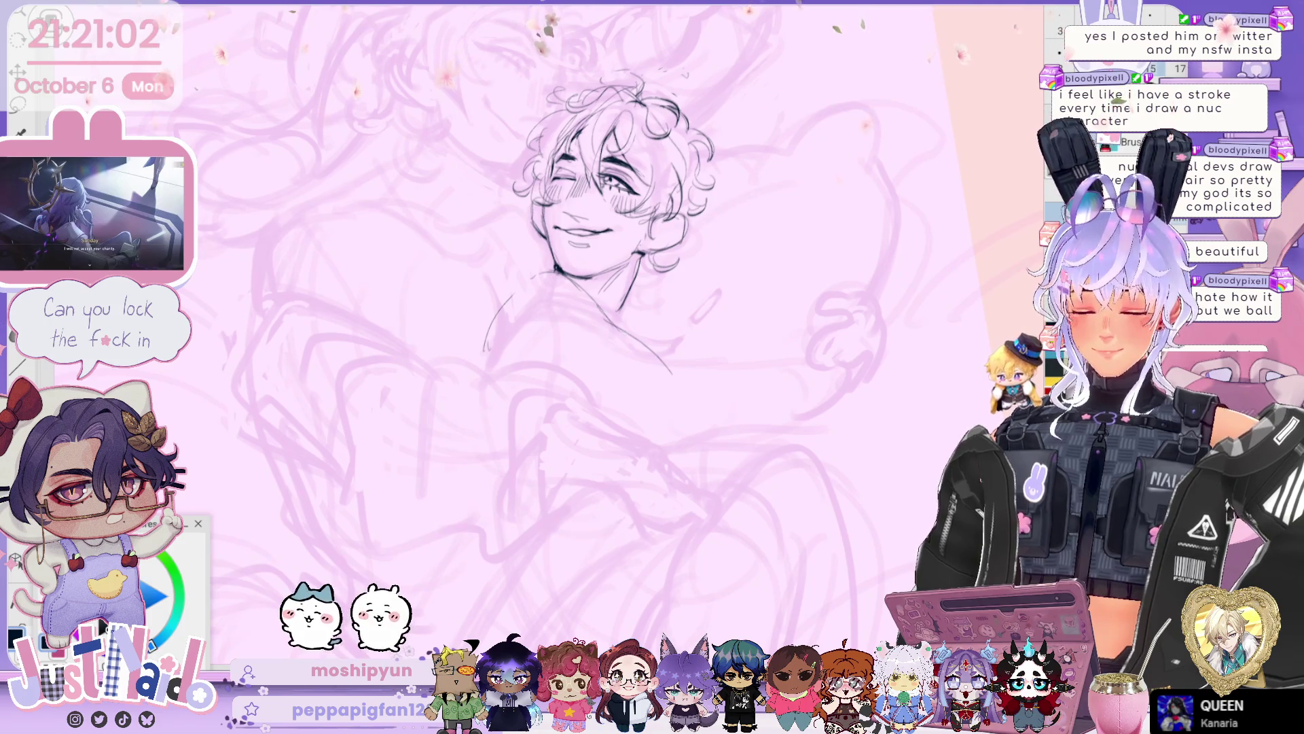
{"action": "mouse_move", "coordinate": [516, 363]}
{"action": "left_mouse_down"}
{"action": "mouse_move", "coordinate": [598, 407]}
{"action": "mouse_move", "coordinate": [699, 433]}
{"action": "mouse_move", "coordinate": [781, 421]}
{"action": "mouse_move", "coordinate": [818, 360]}
{"action": "mouse_move", "coordinate": [807, 432]}
{"action": "left_mouse_up"}
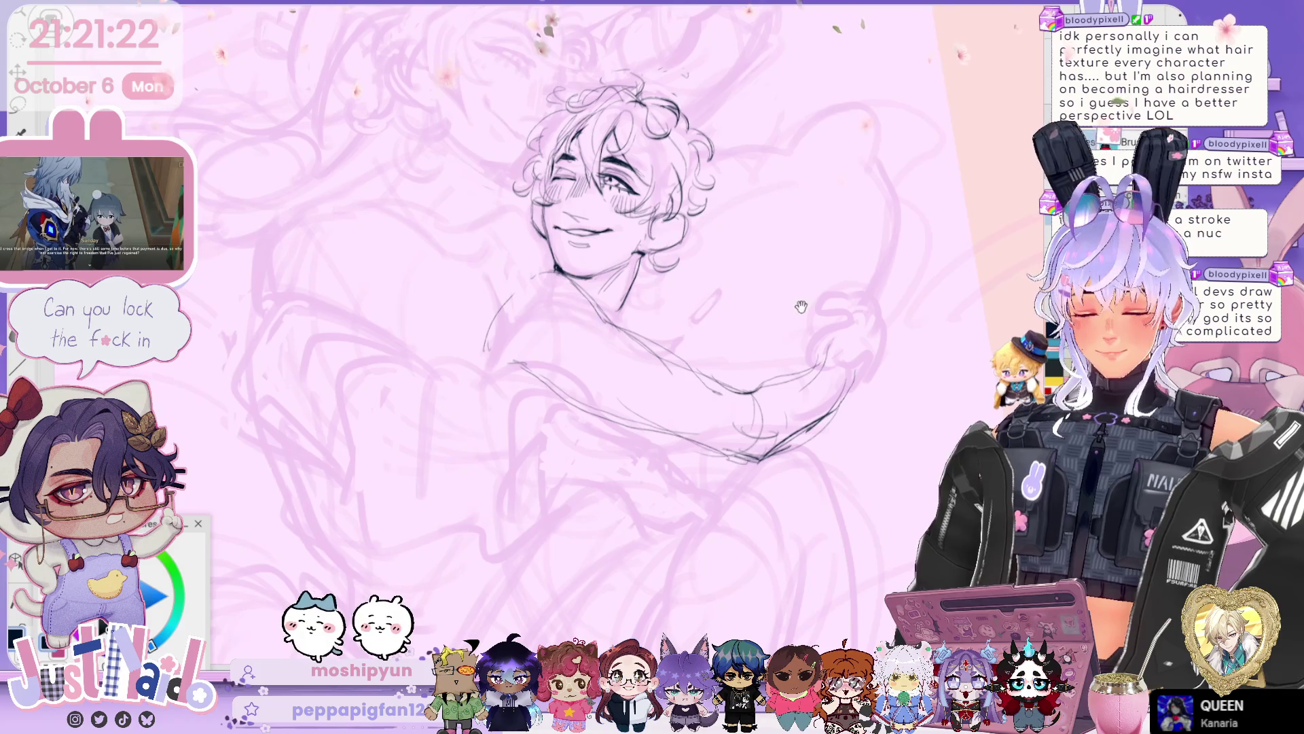
- Ink the pillow outline beside the head and extend the shoulder and hugging-arm contours
{"action": "scroll", "coordinate": [680, 272], "scroll_direction": "down", "scroll_amount": 2}
{"action": "scroll", "coordinate": [679, 272], "scroll_direction": "down", "scroll_amount": 2}
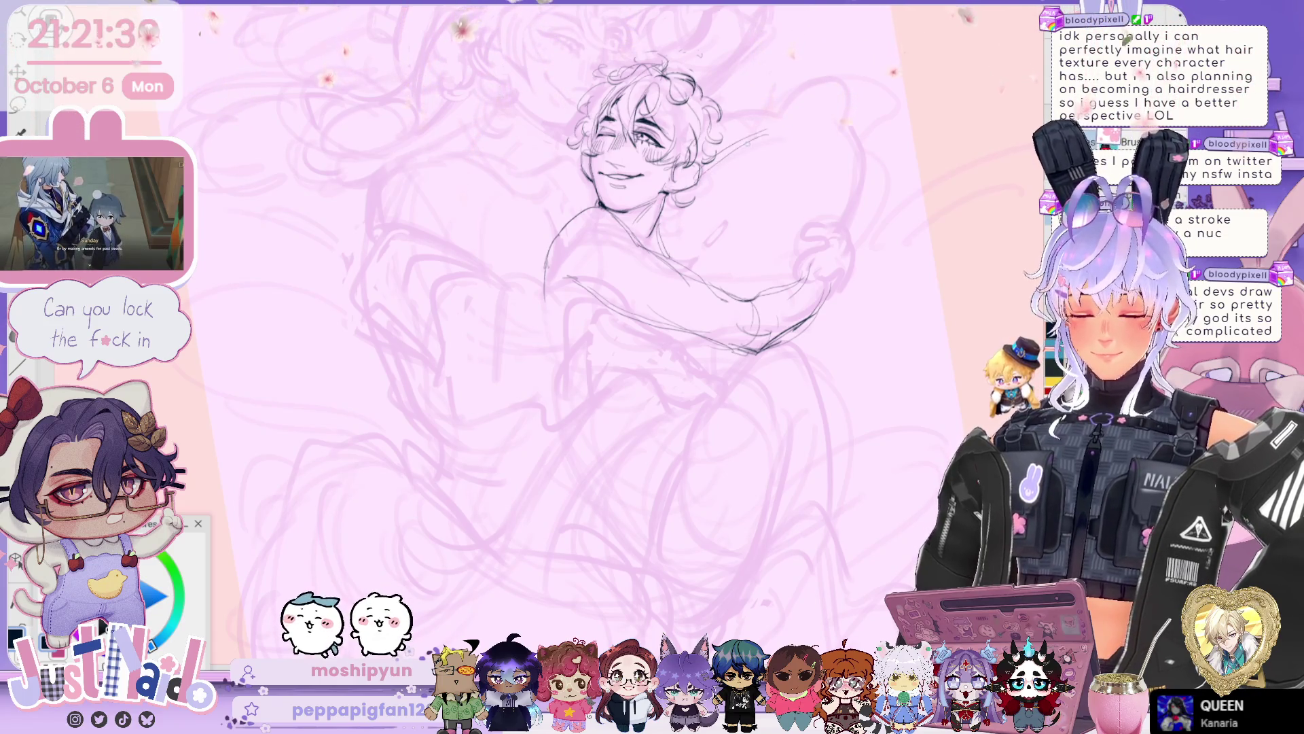
{"action": "mouse_move", "coordinate": [786, 103]}
{"action": "left_mouse_down"}
{"action": "mouse_move", "coordinate": [849, 87]}
{"action": "mouse_move", "coordinate": [832, 217]}
{"action": "left_mouse_up"}
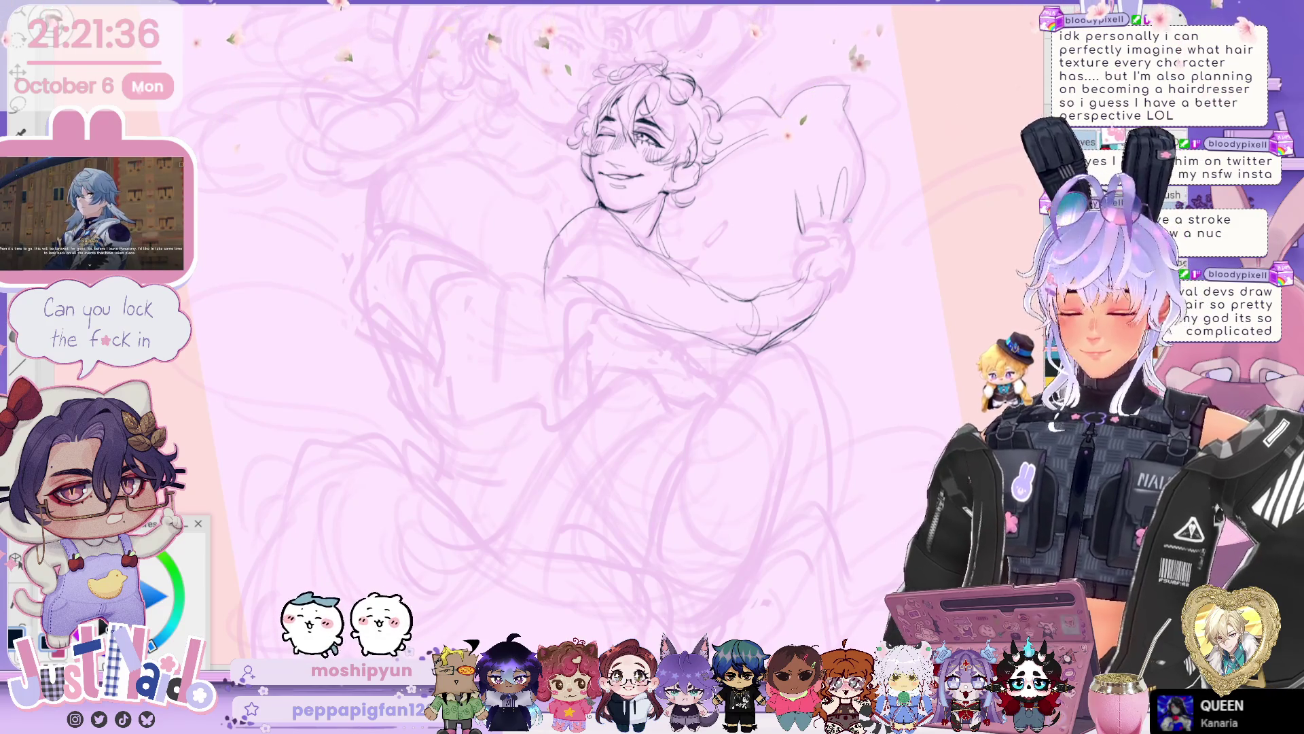
{"action": "mouse_move", "coordinate": [645, 135]}
{"action": "left_mouse_down"}
{"action": "mouse_move", "coordinate": [655, 265]}
{"action": "mouse_move", "coordinate": [686, 353]}
{"action": "mouse_move", "coordinate": [662, 408]}
{"action": "left_mouse_up"}
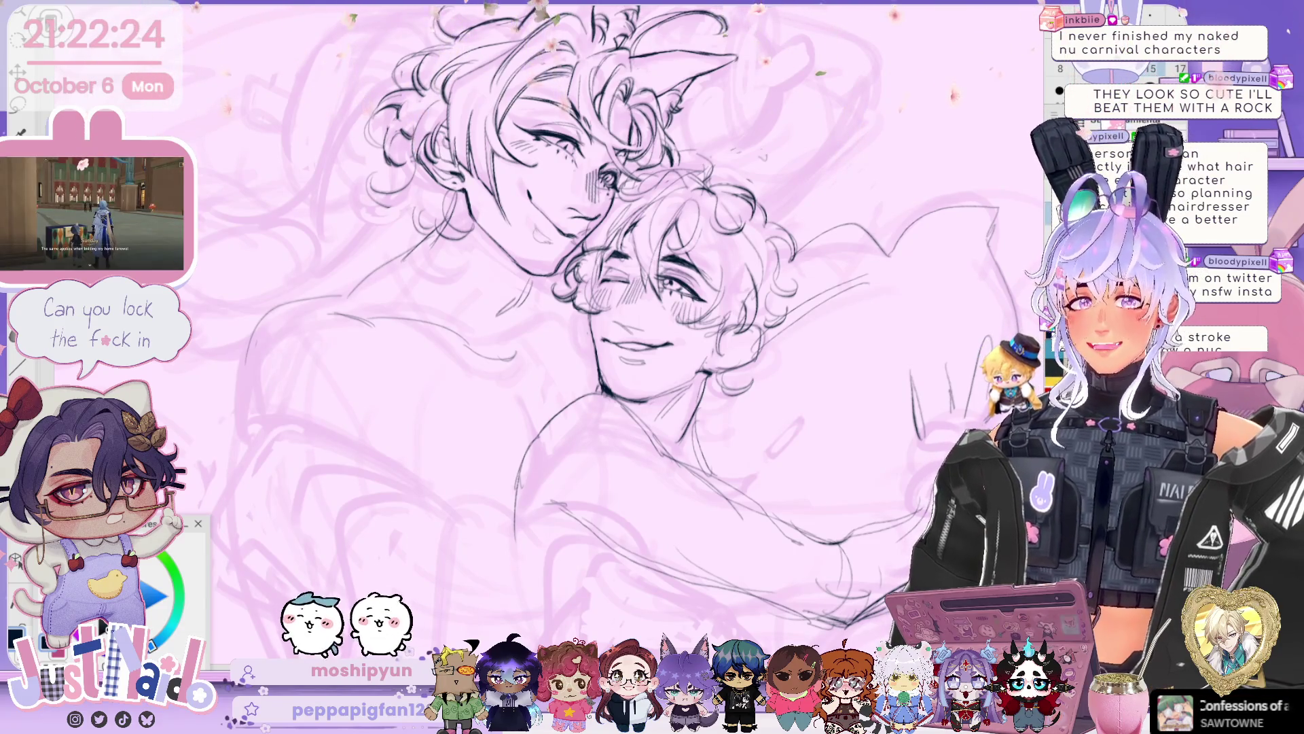
{"action": "key", "text": "r"}
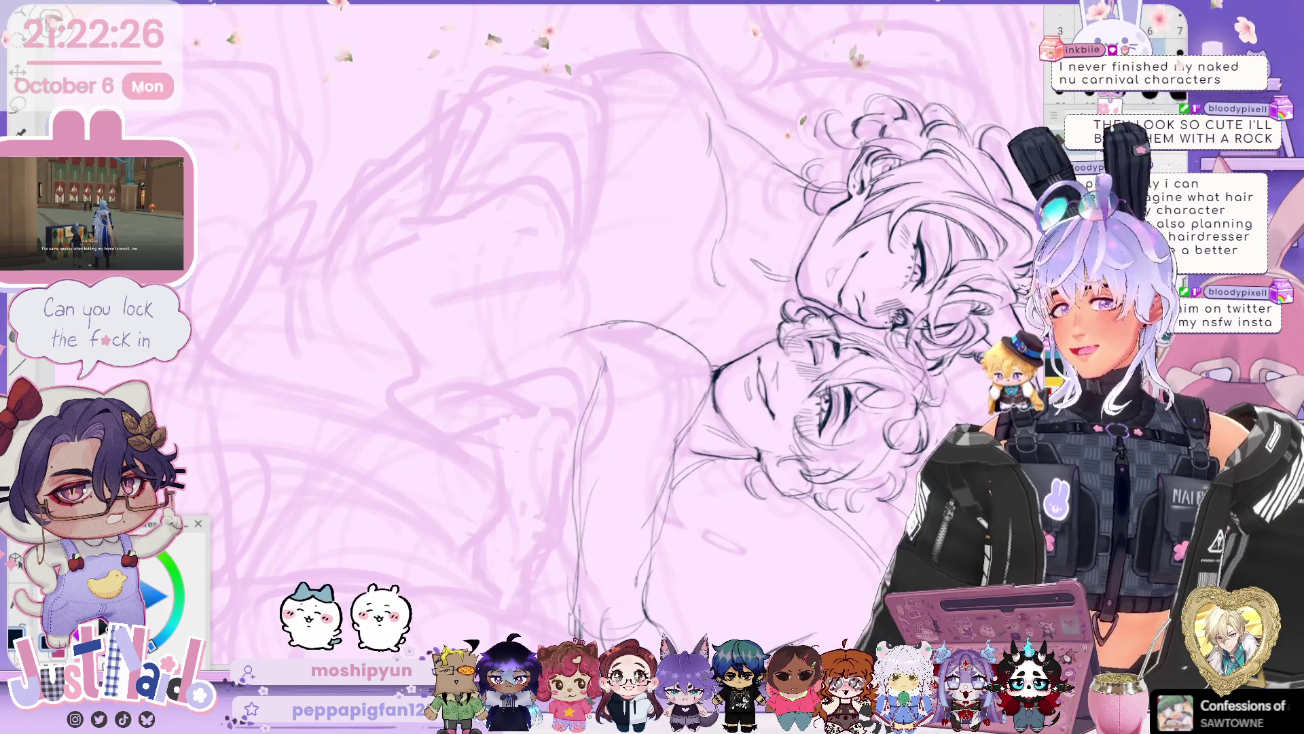
- Ink the hugging arm and fingers clutching the pillow's edge, then turn the drawing back upright
{"action": "mouse_move", "coordinate": [854, 437]}
{"action": "left_mouse_down"}
{"action": "mouse_move", "coordinate": [809, 414]}
{"action": "mouse_move", "coordinate": [795, 326]}
{"action": "mouse_move", "coordinate": [761, 259]}
{"action": "mouse_move", "coordinate": [707, 204]}
{"action": "mouse_move", "coordinate": [652, 176]}
{"action": "mouse_move", "coordinate": [720, 187]}
{"action": "left_mouse_up"}
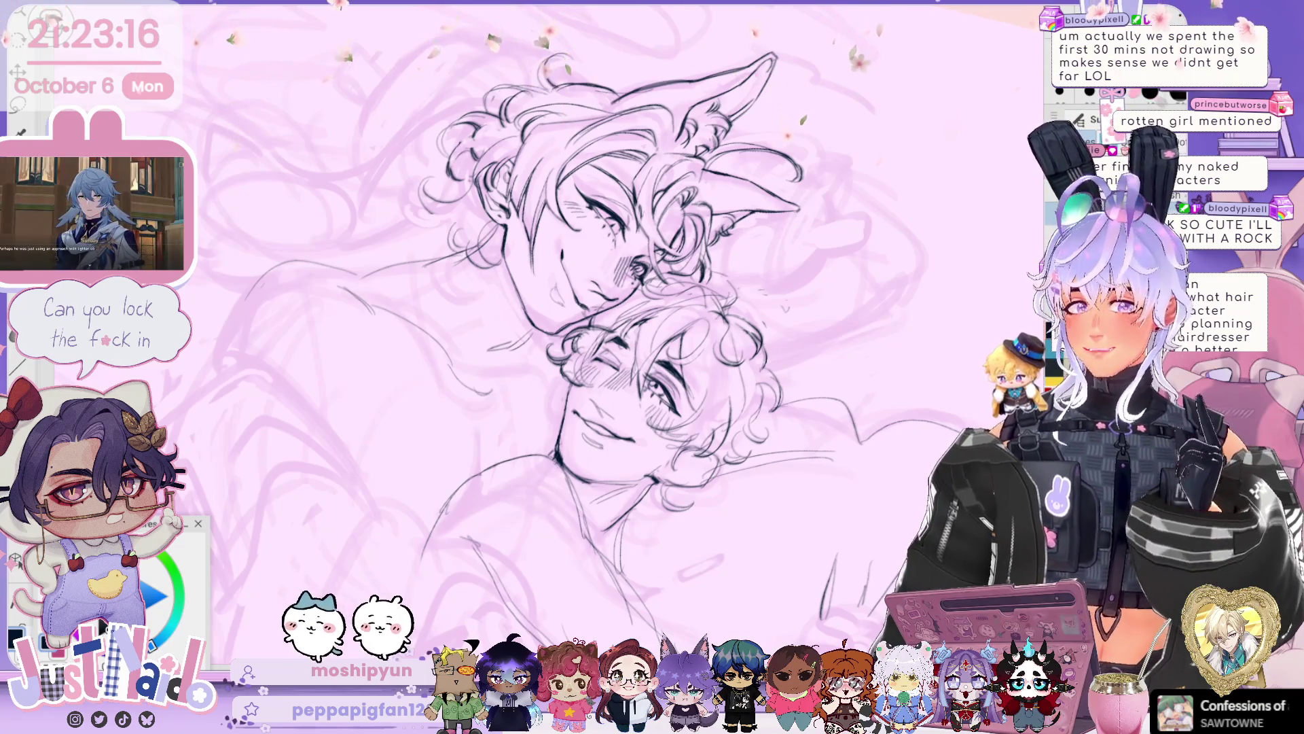
{"action": "mouse_move", "coordinate": [798, 421]}
{"action": "left_mouse_down"}
{"action": "mouse_move", "coordinate": [778, 286]}
{"action": "mouse_move", "coordinate": [775, 89]}
{"action": "mouse_move", "coordinate": [784, 146]}
{"action": "mouse_move", "coordinate": [734, 153]}
{"action": "left_mouse_up"}
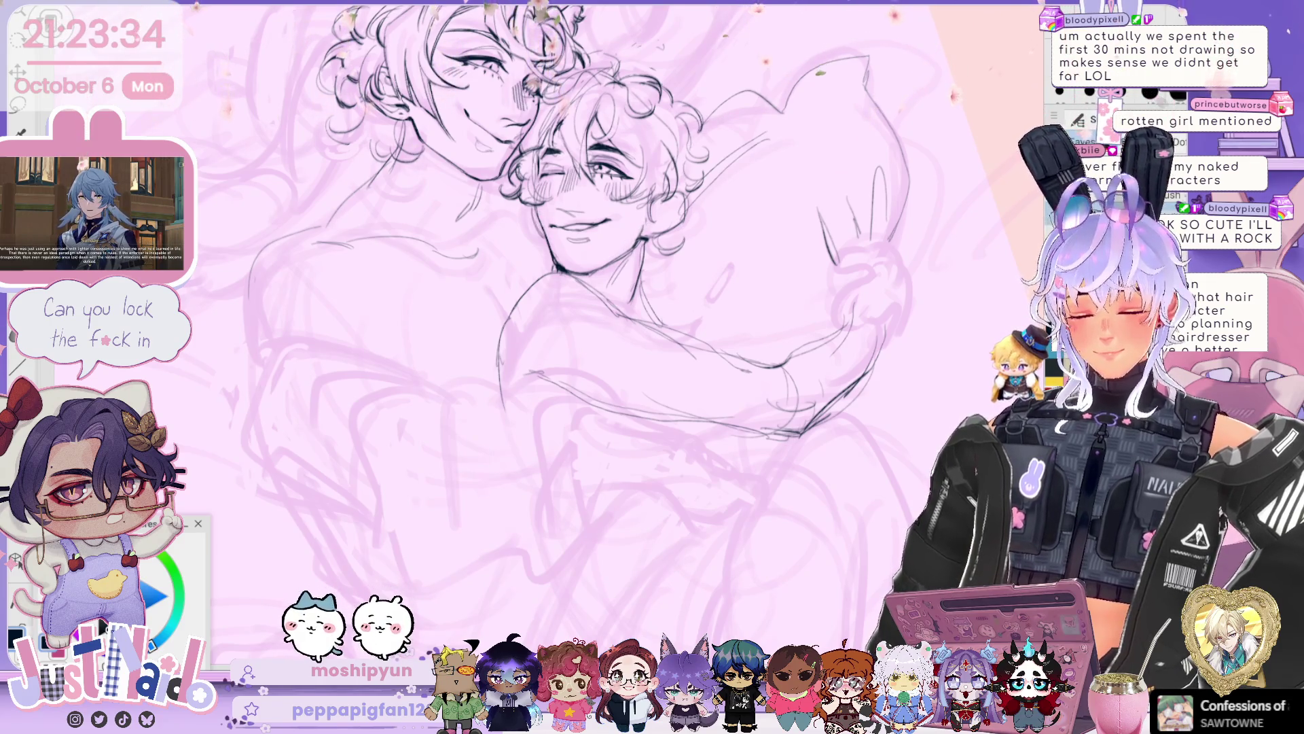
- Ink the line down the winking figure's back and another torso contour
{"action": "scroll", "coordinate": [563, 285], "scroll_direction": "down", "scroll_amount": 2}
{"action": "scroll", "coordinate": [564, 285], "scroll_direction": "down", "scroll_amount": 3}
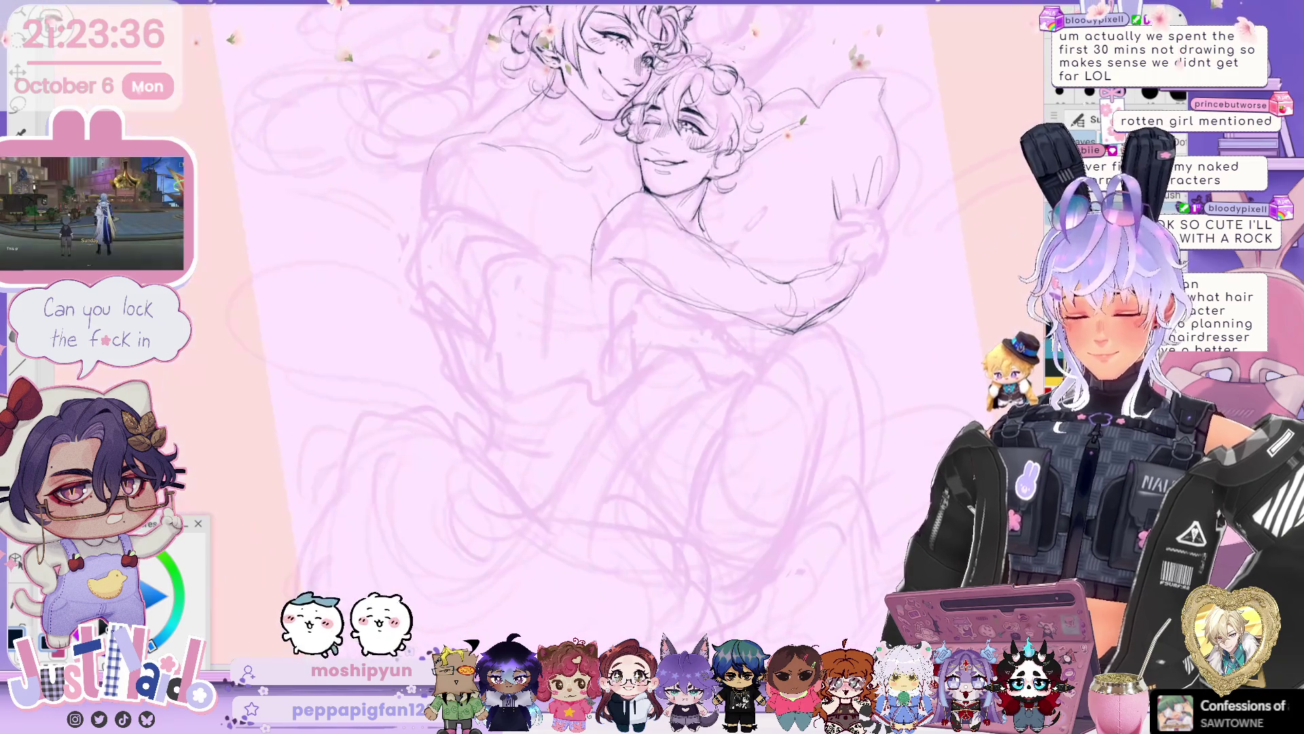
{"action": "left_click_drag", "start_coordinate": [569, 197], "coordinate": [588, 435]}
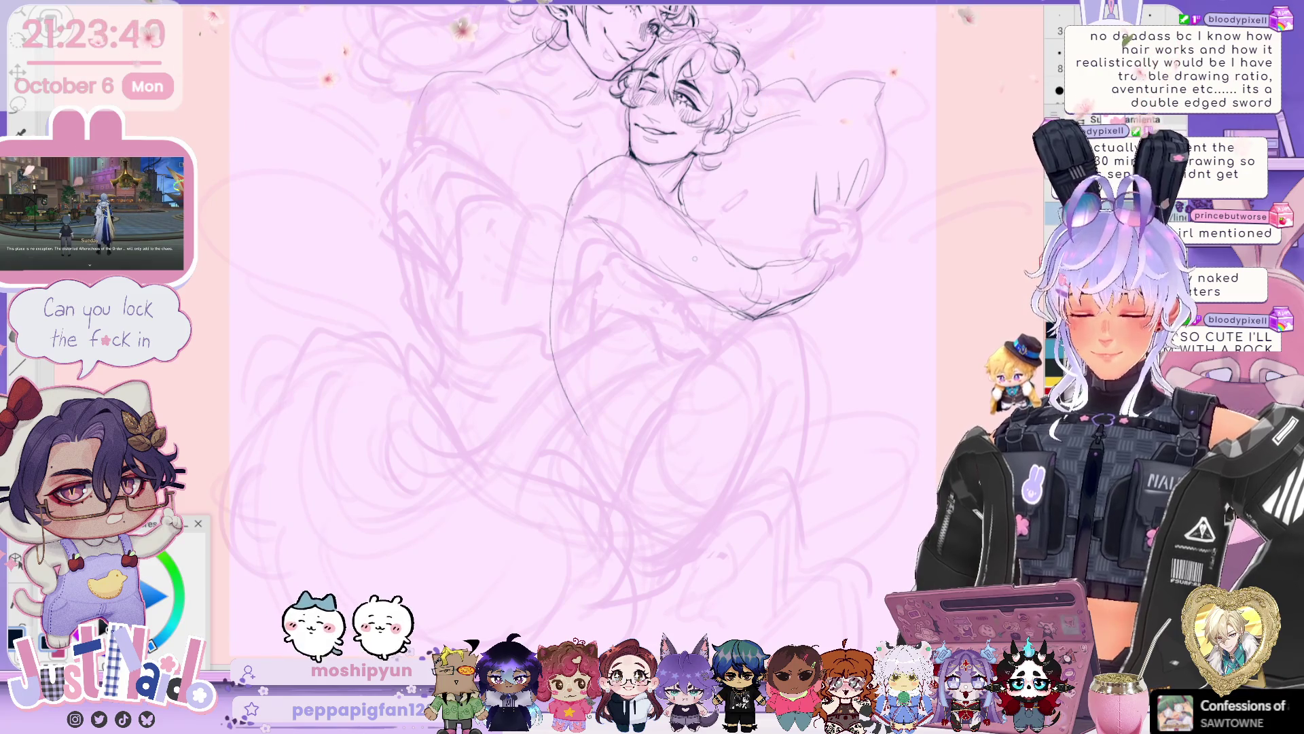
{"action": "left_click_drag", "start_coordinate": [710, 266], "coordinate": [676, 382]}
- Ink the bent legs: thigh curve, knee strokes, the line under the folded leg, and both leg edges
{"action": "mouse_move", "coordinate": [866, 256]}
{"action": "left_mouse_down"}
{"action": "mouse_move", "coordinate": [822, 275]}
{"action": "mouse_move", "coordinate": [770, 181]}
{"action": "left_mouse_up"}
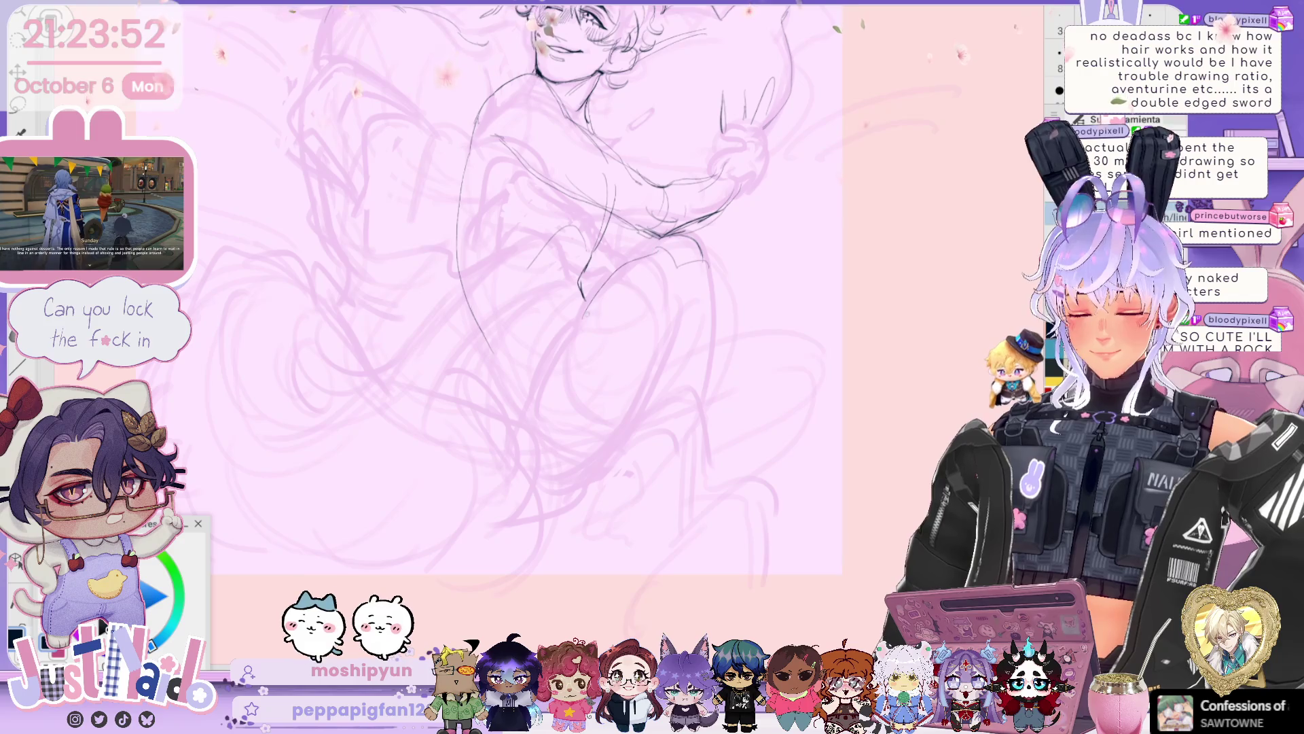
{"action": "left_click_drag", "start_coordinate": [566, 324], "coordinate": [622, 411]}
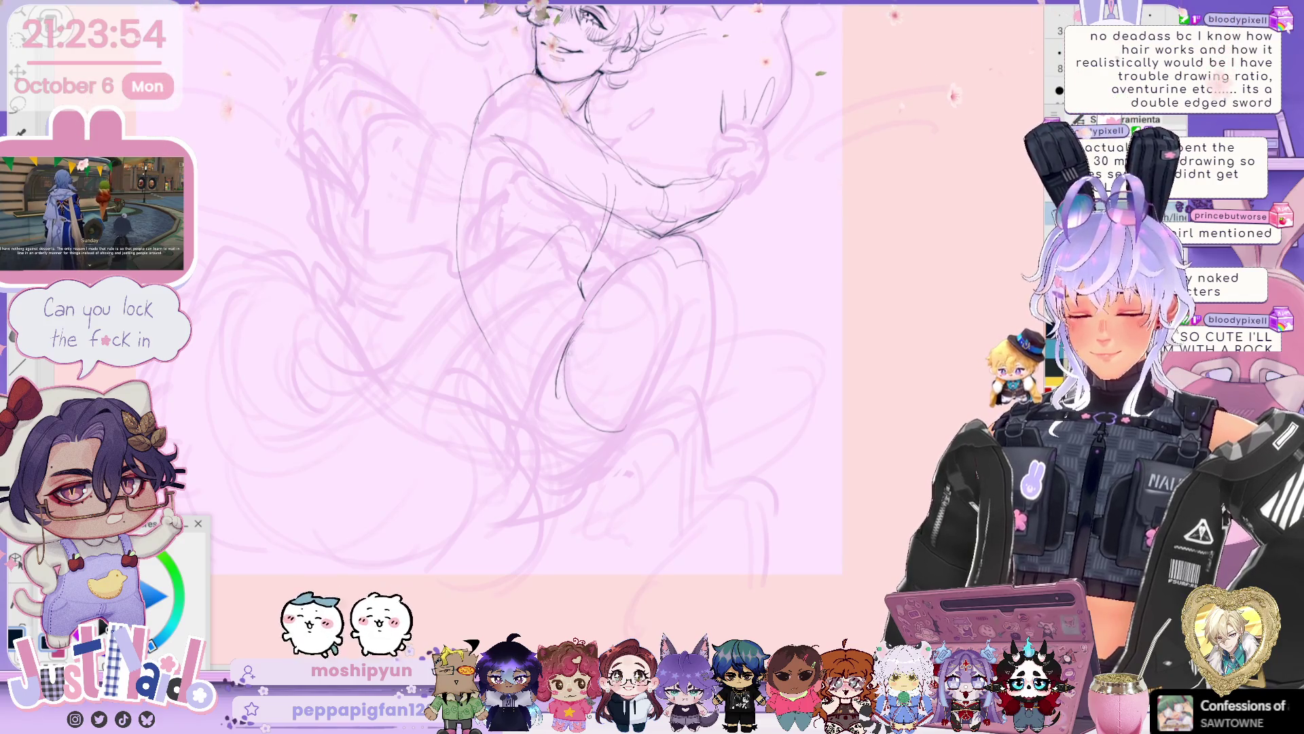
{"action": "left_click_drag", "start_coordinate": [574, 329], "coordinate": [490, 399]}
{"action": "left_click_drag", "start_coordinate": [517, 453], "coordinate": [669, 456]}
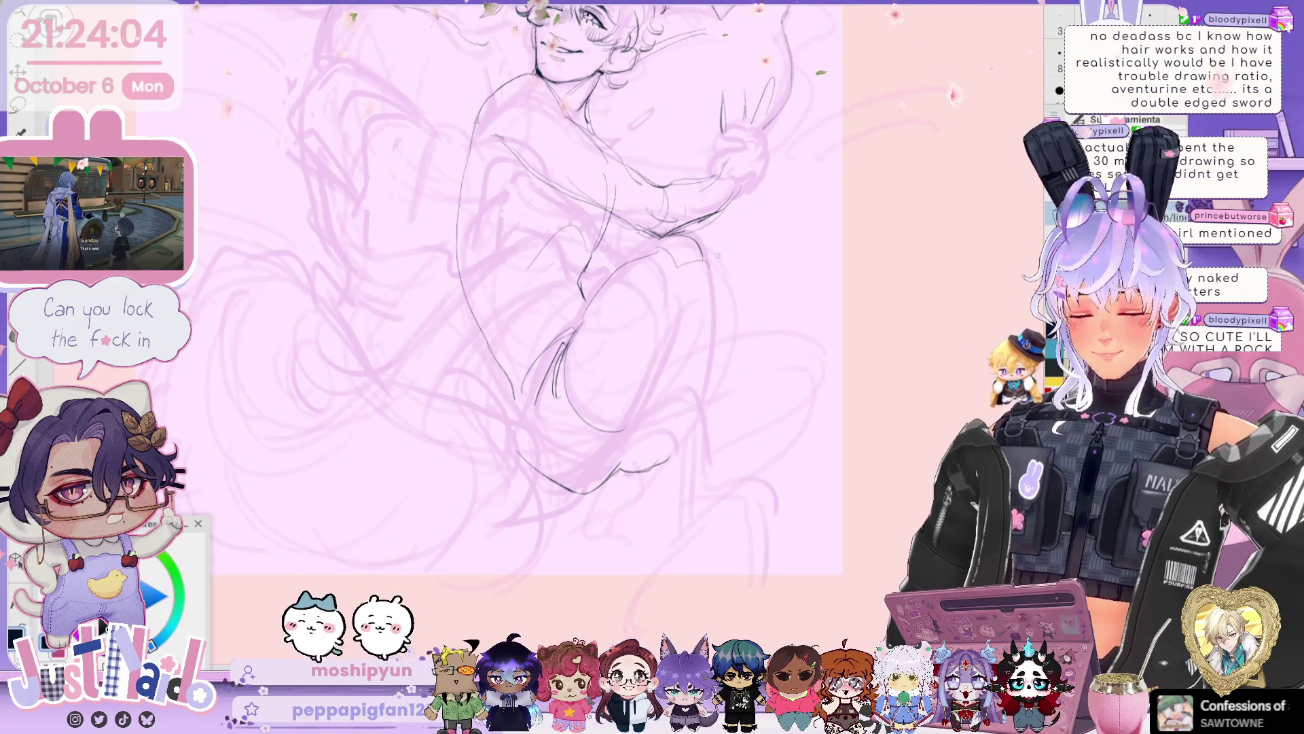
{"action": "left_click_drag", "start_coordinate": [691, 304], "coordinate": [626, 428]}
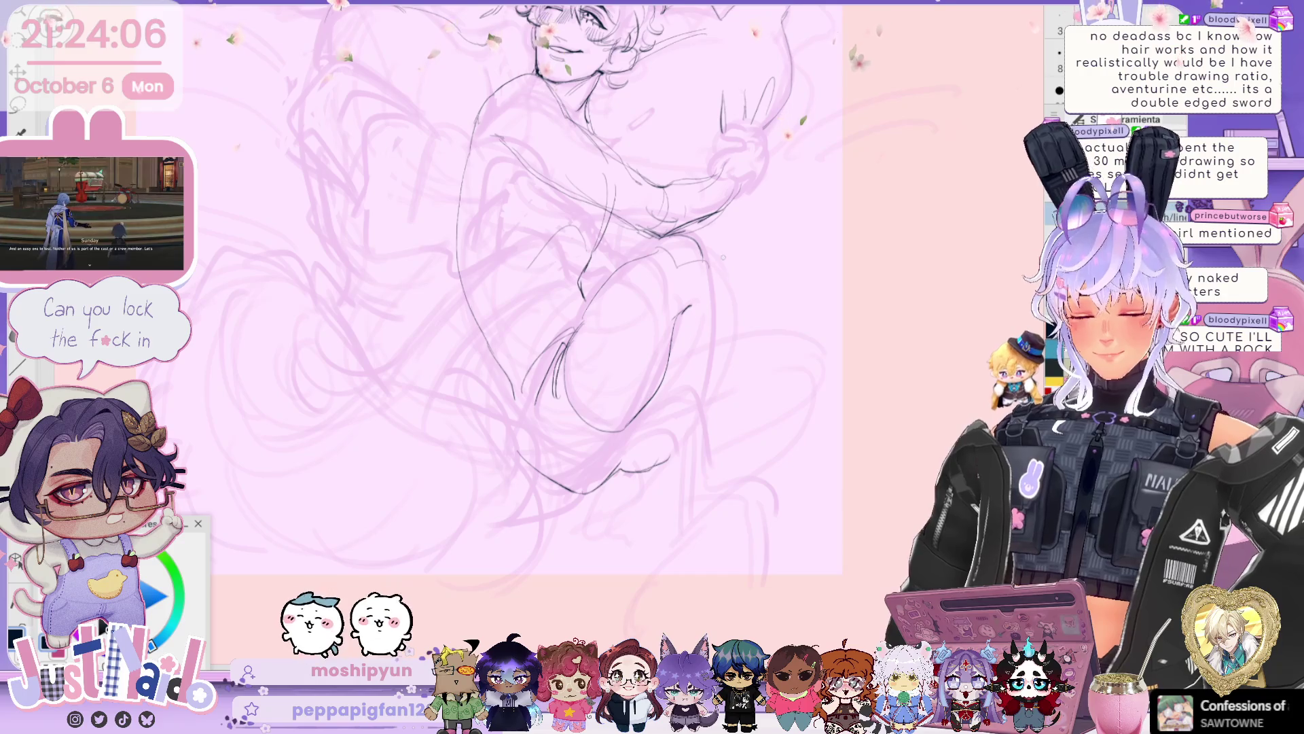
{"action": "left_click_drag", "start_coordinate": [712, 329], "coordinate": [696, 463]}
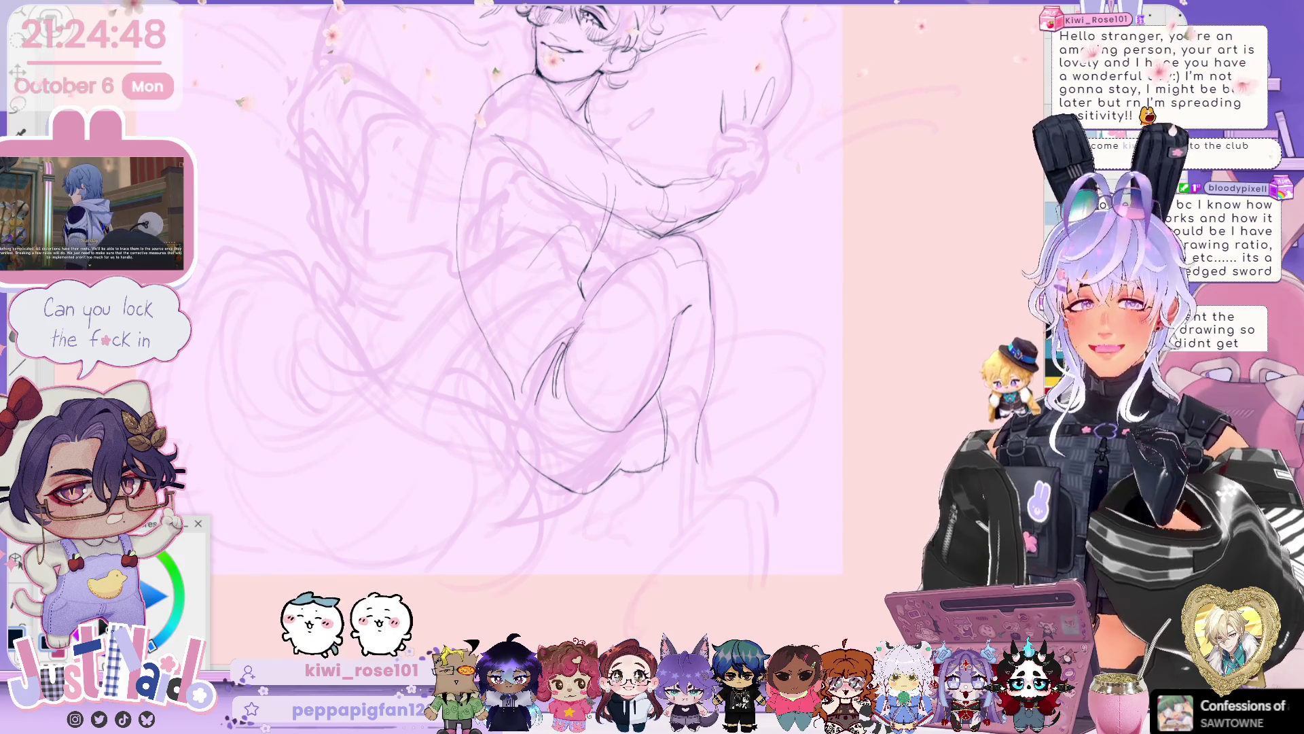
- Pan up, zoom out and tilt the canvas to see both inked characters together
{"action": "left_click_drag", "start_coordinate": [829, 360], "coordinate": [849, 442]}
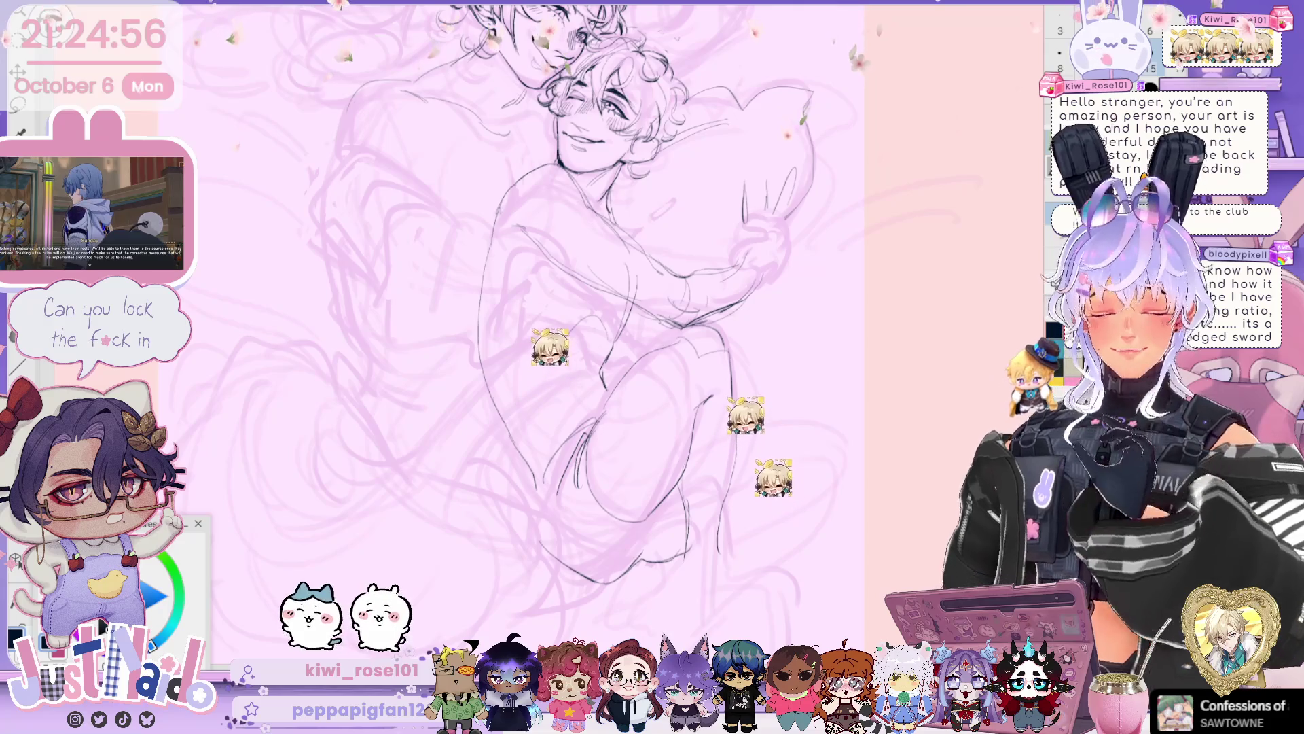
{"action": "left_click_drag", "start_coordinate": [611, 305], "coordinate": [618, 377]}
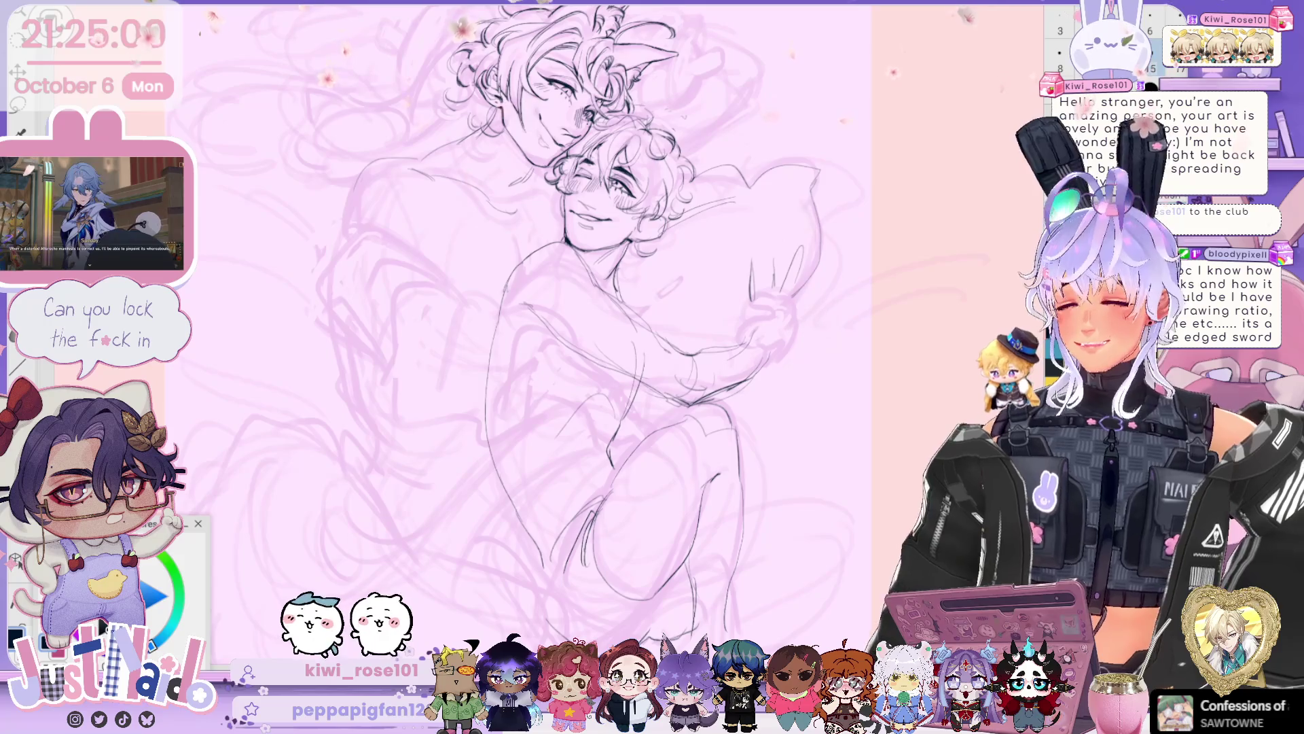
{"action": "scroll", "coordinate": [544, 326], "scroll_direction": "up", "scroll_amount": 3}
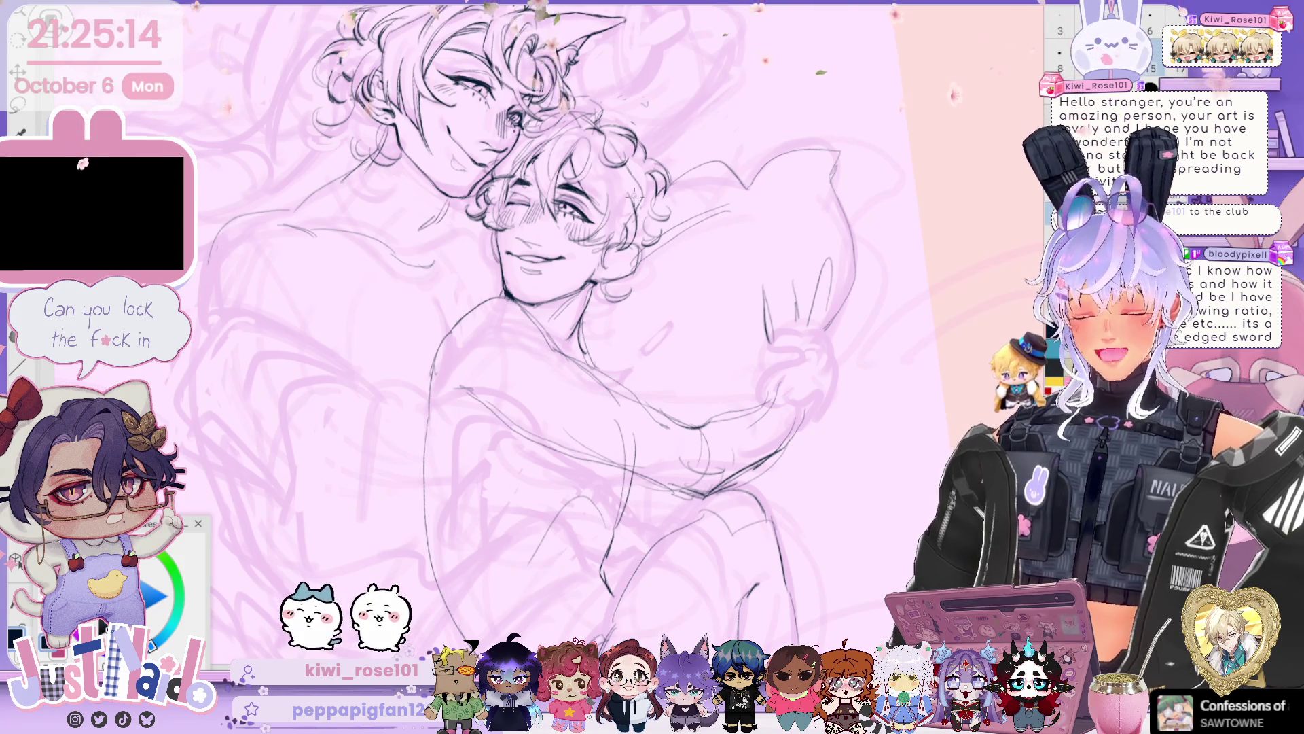
{"action": "mouse_move", "coordinate": [544, 340]}
{"action": "left_mouse_down"}
{"action": "mouse_move", "coordinate": [580, 353]}
{"action": "mouse_move", "coordinate": [604, 384]}
{"action": "left_mouse_up"}
{"action": "scroll", "coordinate": [611, 326], "scroll_direction": "up", "scroll_amount": 5}
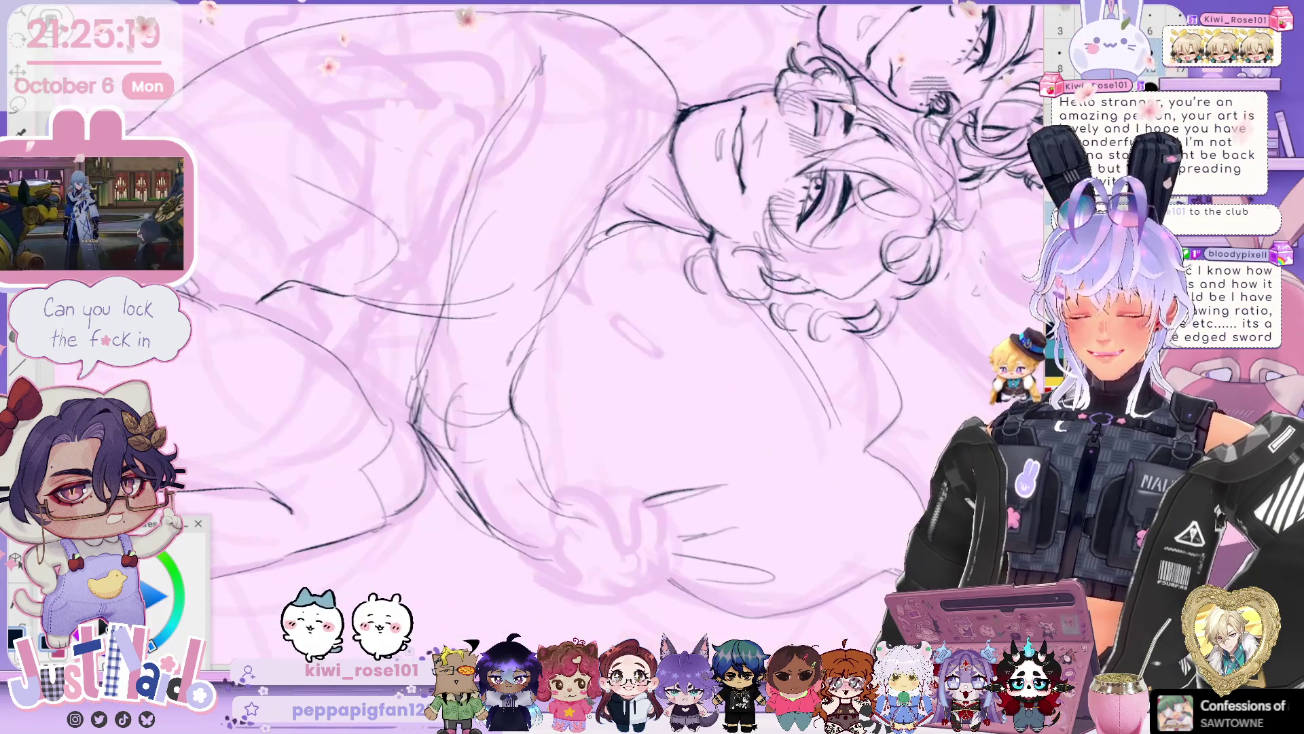
{"action": "left_click_drag", "start_coordinate": [611, 326], "coordinate": [679, 407]}
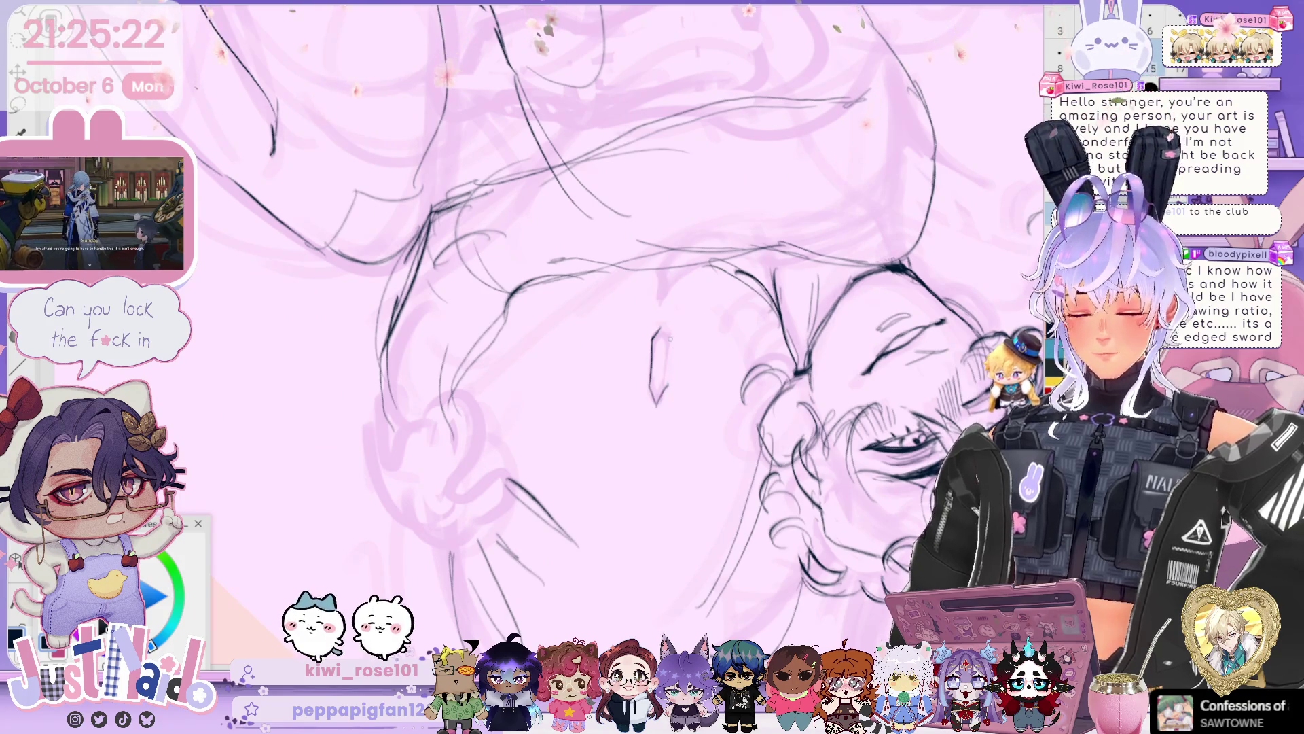
- Rotate the close-up of the winking face back upright and reposition the view
{"action": "mouse_move", "coordinate": [679, 407]}
{"action": "left_mouse_down"}
{"action": "mouse_move", "coordinate": [591, 427]}
{"action": "mouse_move", "coordinate": [533, 391]}
{"action": "left_mouse_up"}
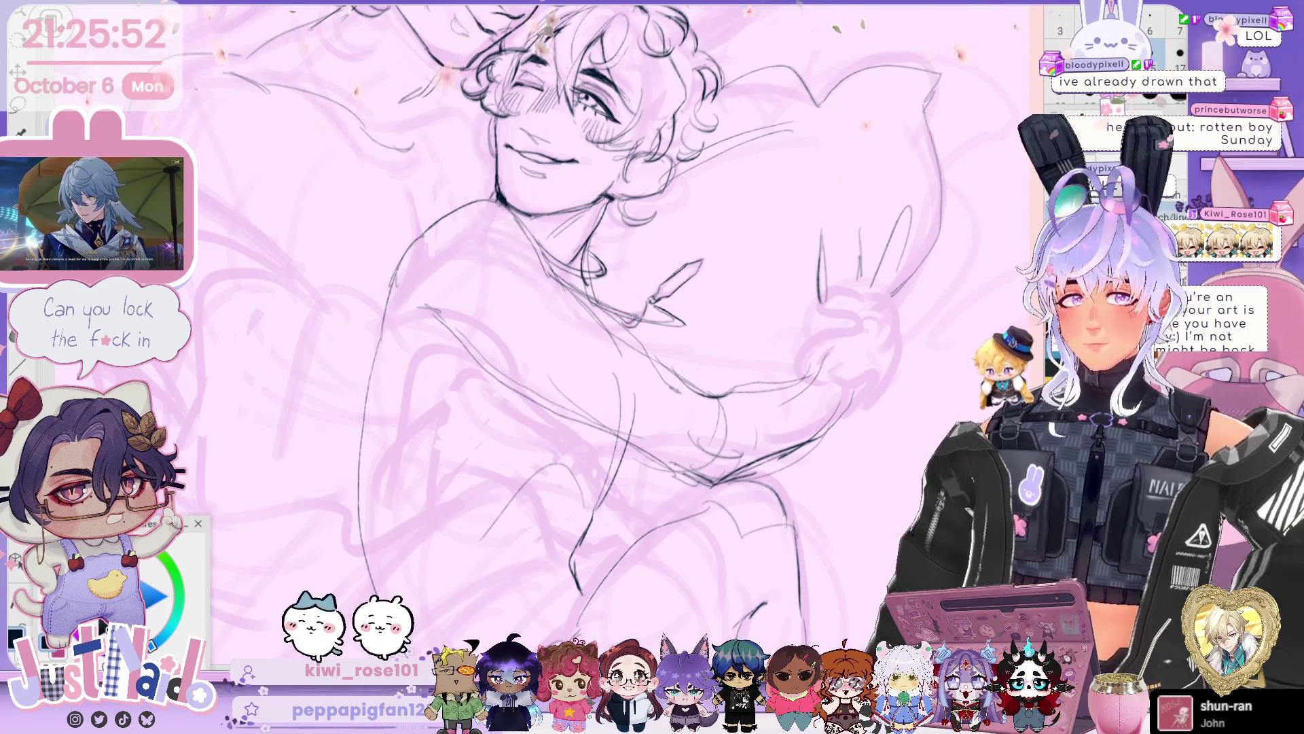
{"action": "key", "text": "r"}
{"action": "key", "text": "r"}
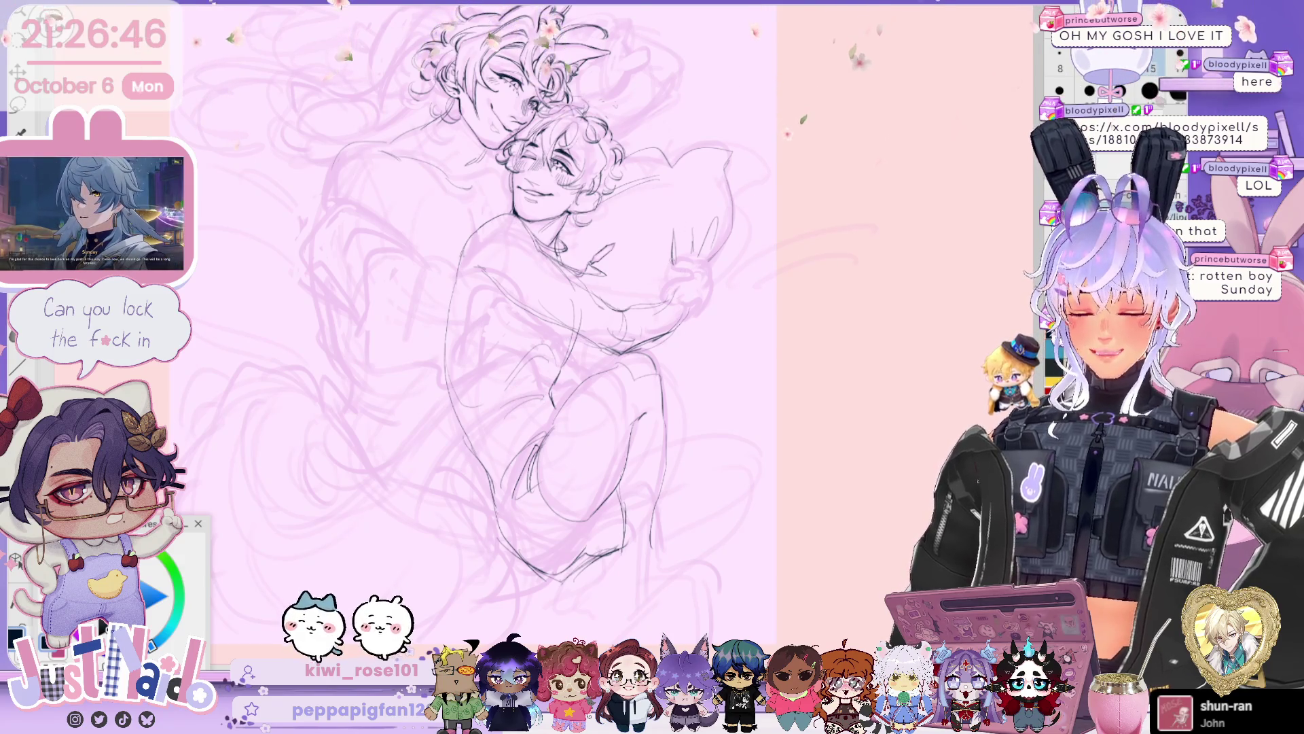
- Ink a line down the hugging figure's leg and a short stroke near the cat-eared figure's shoulder
{"action": "left_click_drag", "start_coordinate": [602, 452], "coordinate": [638, 562]}
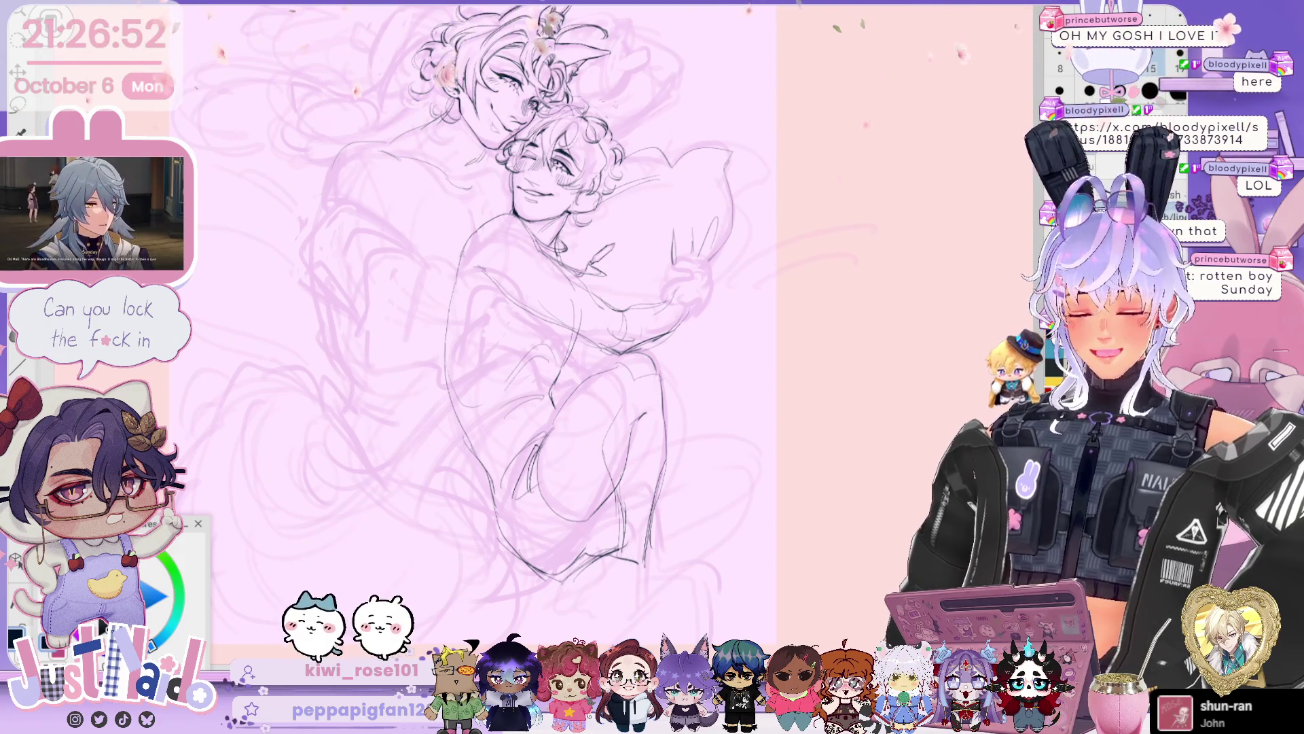
{"action": "scroll", "coordinate": [476, 326], "scroll_direction": "down", "scroll_amount": 3}
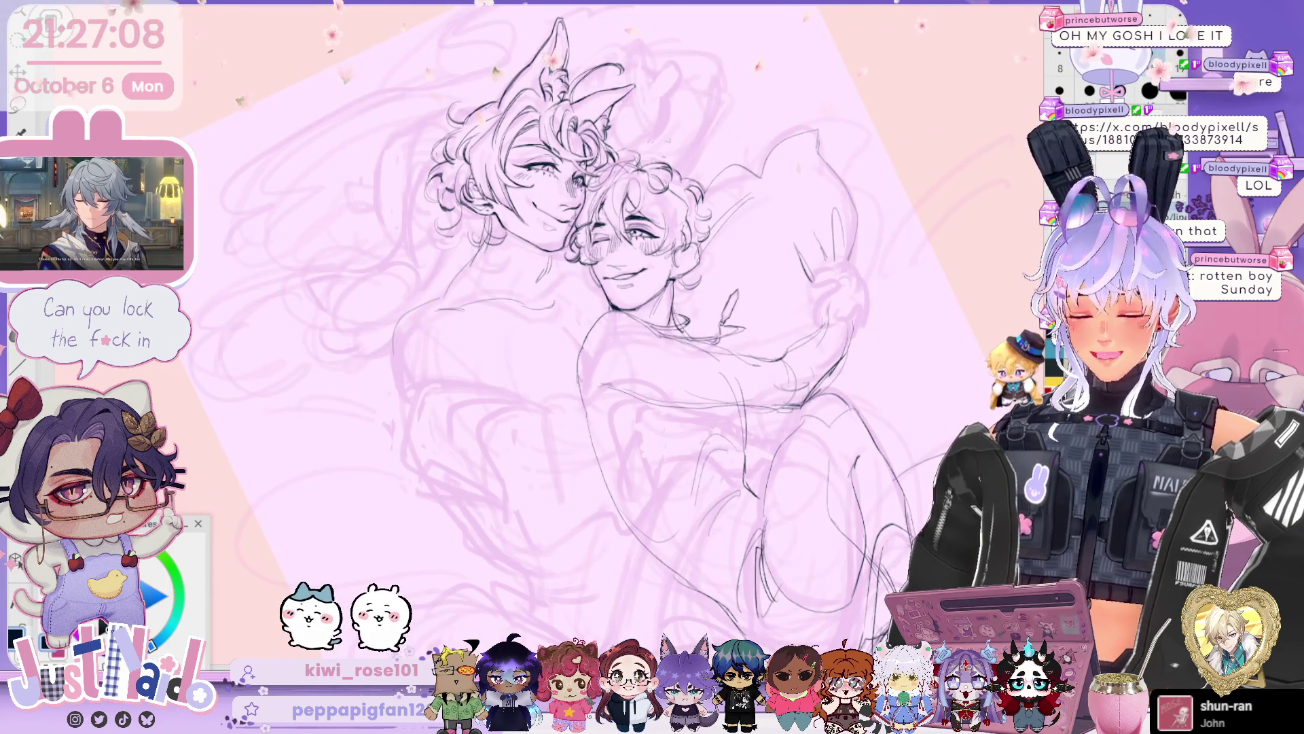
{"action": "left_click_drag", "start_coordinate": [475, 246], "coordinate": [392, 364]}
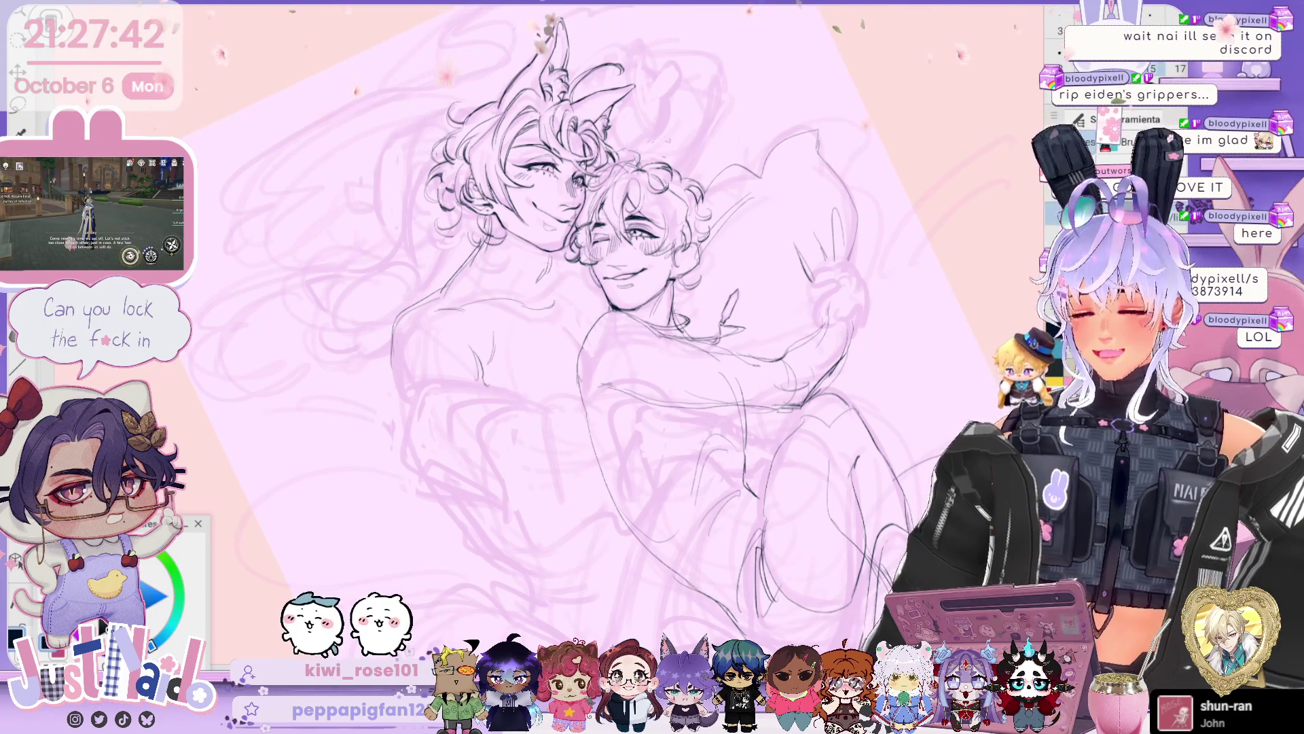
{"action": "mouse_move", "coordinate": [632, 234]}
{"action": "left_mouse_down"}
{"action": "mouse_move", "coordinate": [554, 234]}
{"action": "mouse_move", "coordinate": [378, 73]}
{"action": "mouse_move", "coordinate": [378, 131]}
{"action": "mouse_move", "coordinate": [285, 130]}
{"action": "left_mouse_up"}
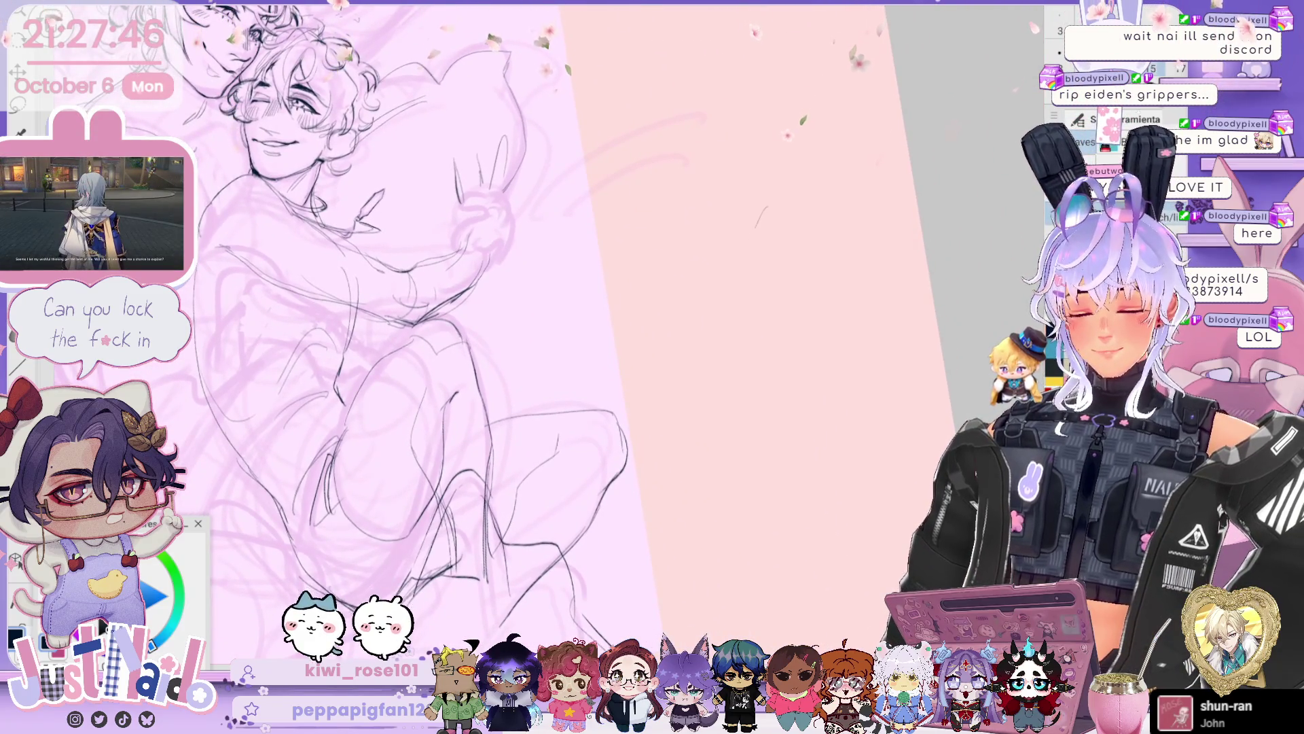
- Draw a bare-foot doodle with sole, toes and ankle line on the blank canvas area
{"action": "left_click_drag", "start_coordinate": [768, 207], "coordinate": [712, 285]}
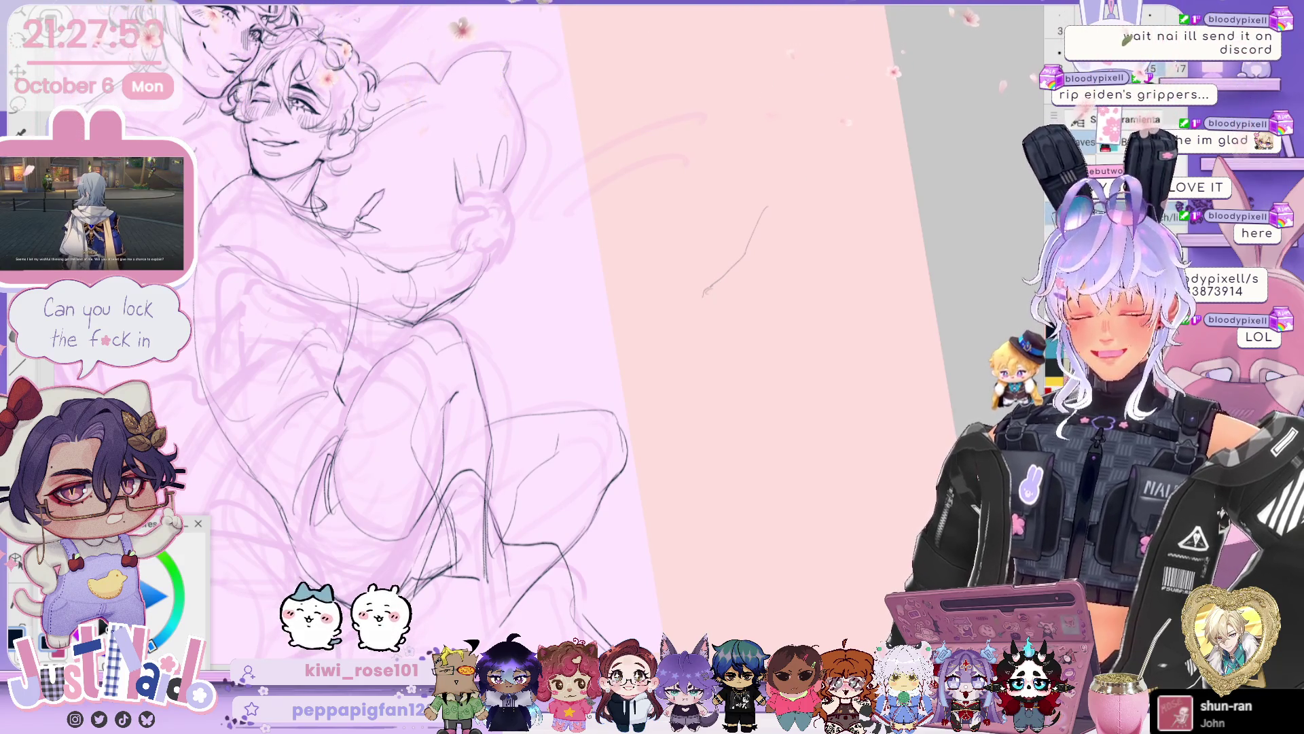
{"action": "left_click_drag", "start_coordinate": [710, 302], "coordinate": [773, 293]}
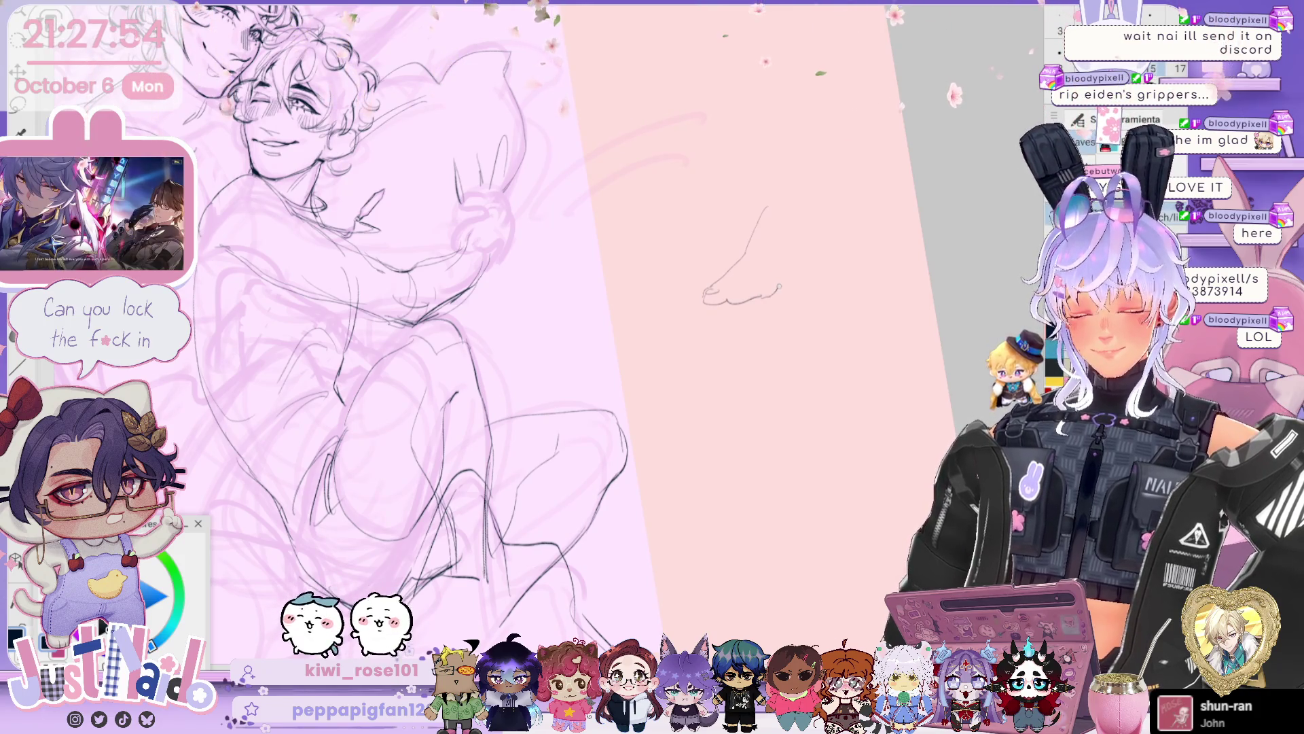
{"action": "left_click_drag", "start_coordinate": [775, 292], "coordinate": [832, 258]}
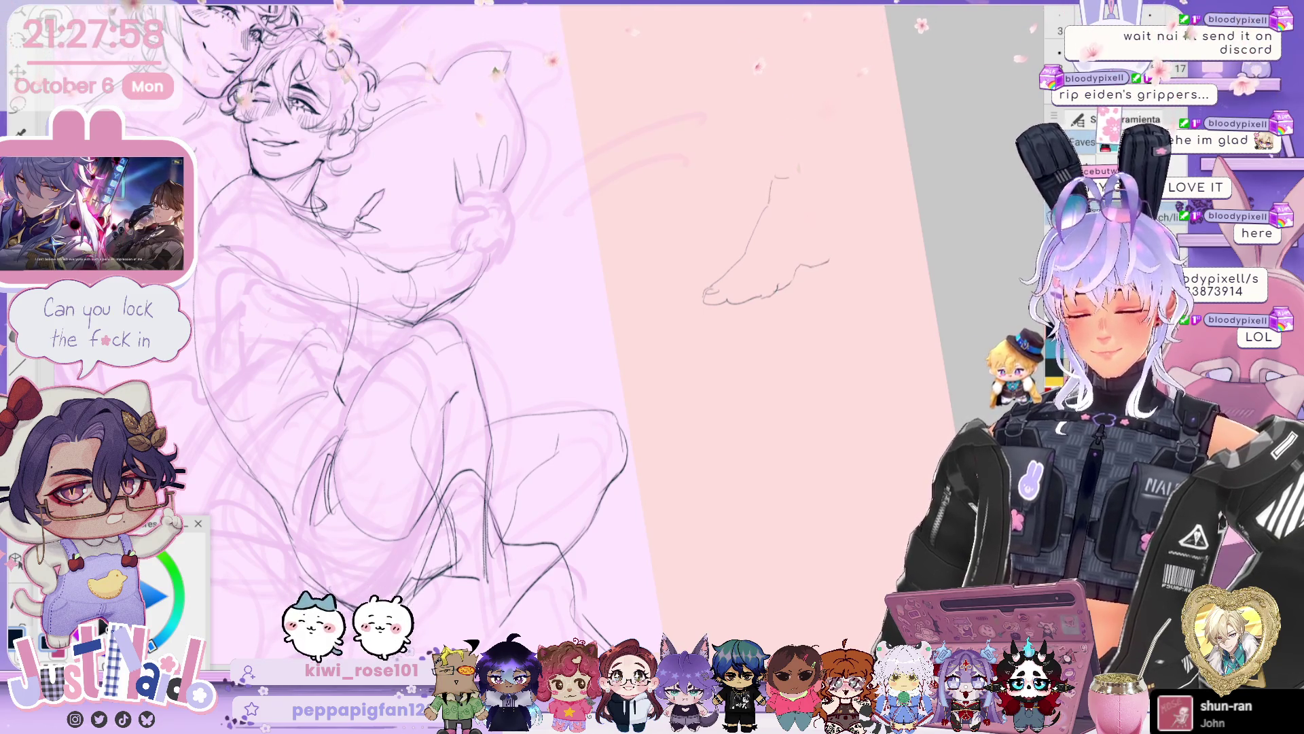
{"action": "mouse_move", "coordinate": [808, 177]}
{"action": "left_mouse_down"}
{"action": "mouse_move", "coordinate": [807, 197]}
{"action": "mouse_move", "coordinate": [829, 202]}
{"action": "mouse_move", "coordinate": [847, 250]}
{"action": "left_mouse_up"}
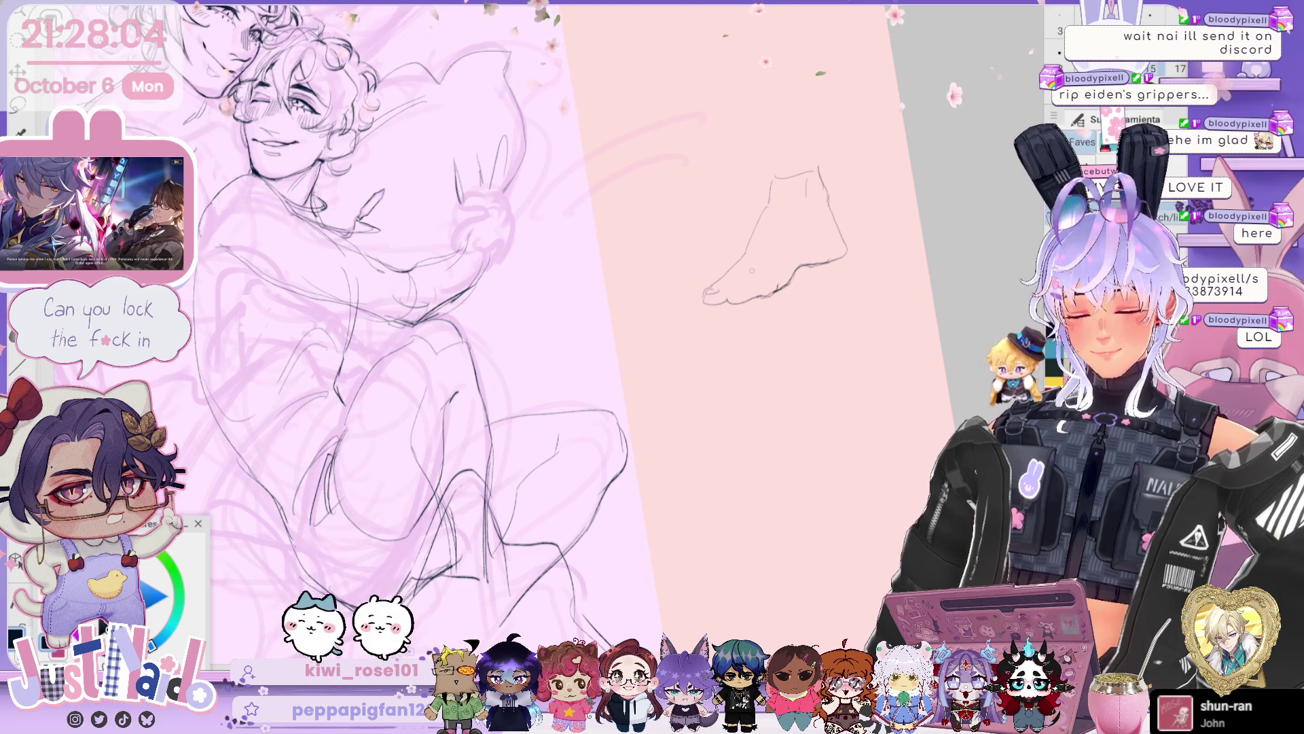
{"action": "left_click_drag", "start_coordinate": [746, 284], "coordinate": [764, 292]}
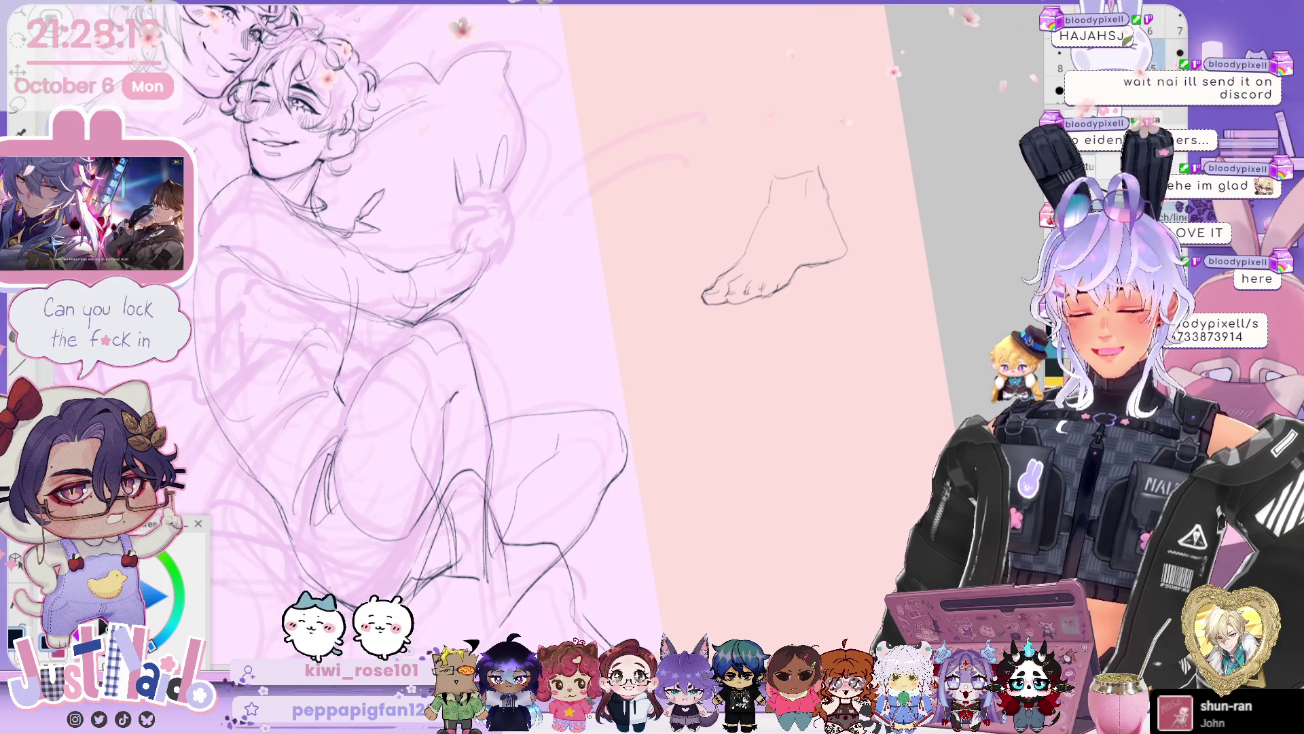
- Start handwriting a note beneath the foot doodle
{"action": "left_click_drag", "start_coordinate": [747, 408], "coordinate": [713, 421]}
{"action": "left_click_drag", "start_coordinate": [759, 343], "coordinate": [803, 333]}
{"action": "left_click_drag", "start_coordinate": [747, 370], "coordinate": [785, 361]}
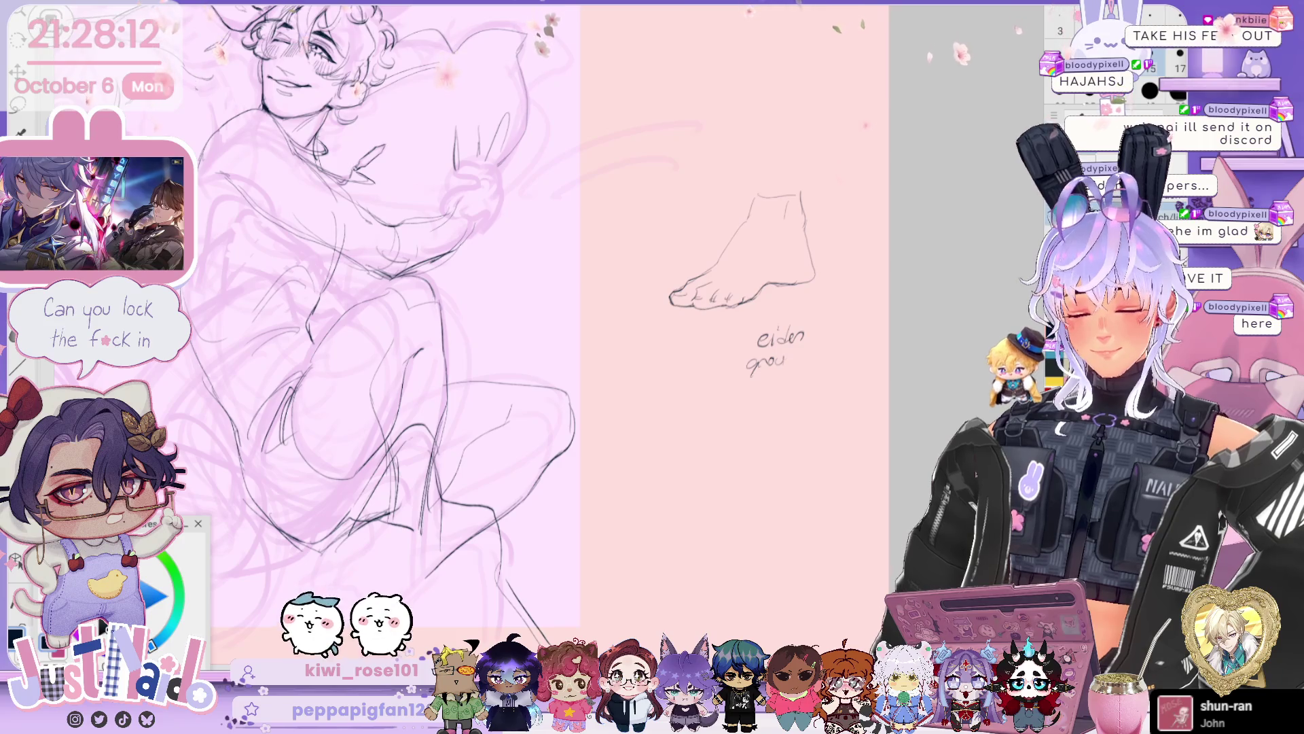
- Finish writing 'ground grippers' under the foot and nudge the view down-right
{"action": "mouse_move", "coordinate": [793, 349]}
{"action": "left_mouse_down"}
{"action": "mouse_move", "coordinate": [803, 363]}
{"action": "mouse_move", "coordinate": [771, 390]}
{"action": "mouse_move", "coordinate": [797, 394]}
{"action": "mouse_move", "coordinate": [825, 371]}
{"action": "mouse_move", "coordinate": [813, 306]}
{"action": "mouse_move", "coordinate": [827, 309]}
{"action": "left_mouse_up"}
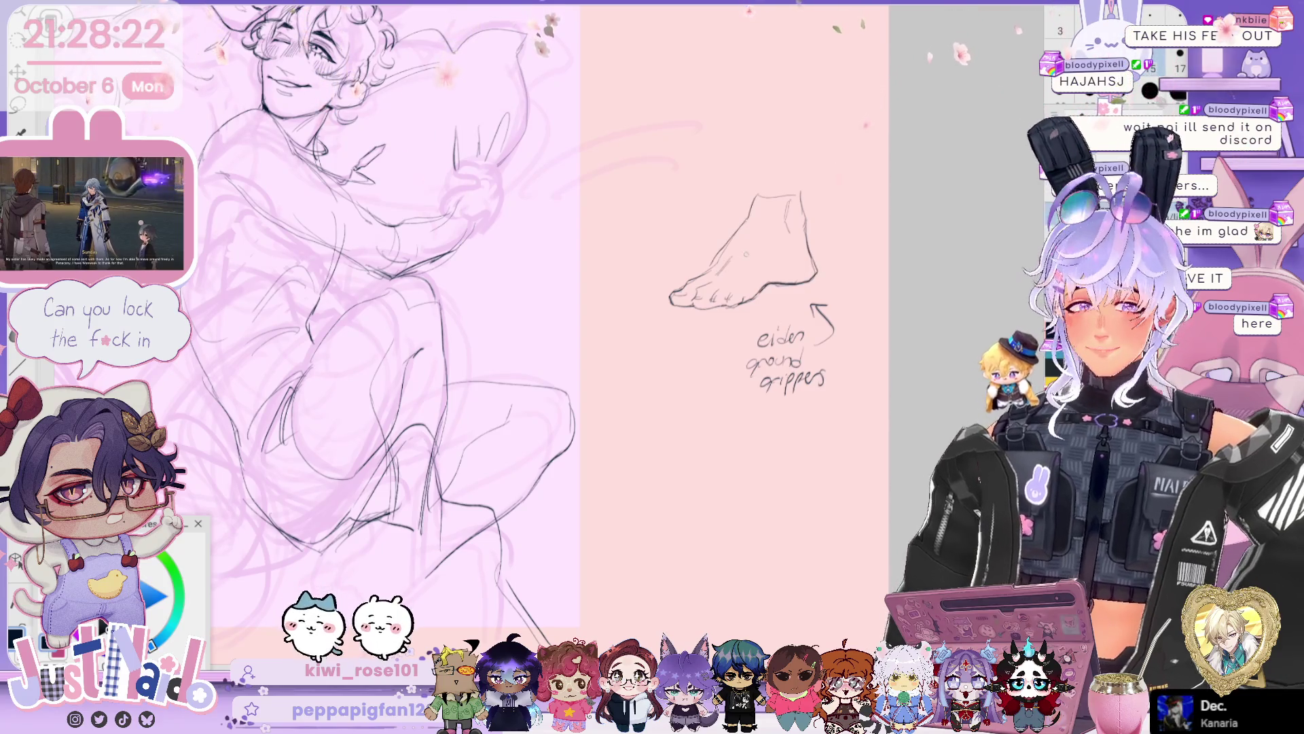
{"action": "left_click_drag", "start_coordinate": [747, 340], "coordinate": [780, 378]}
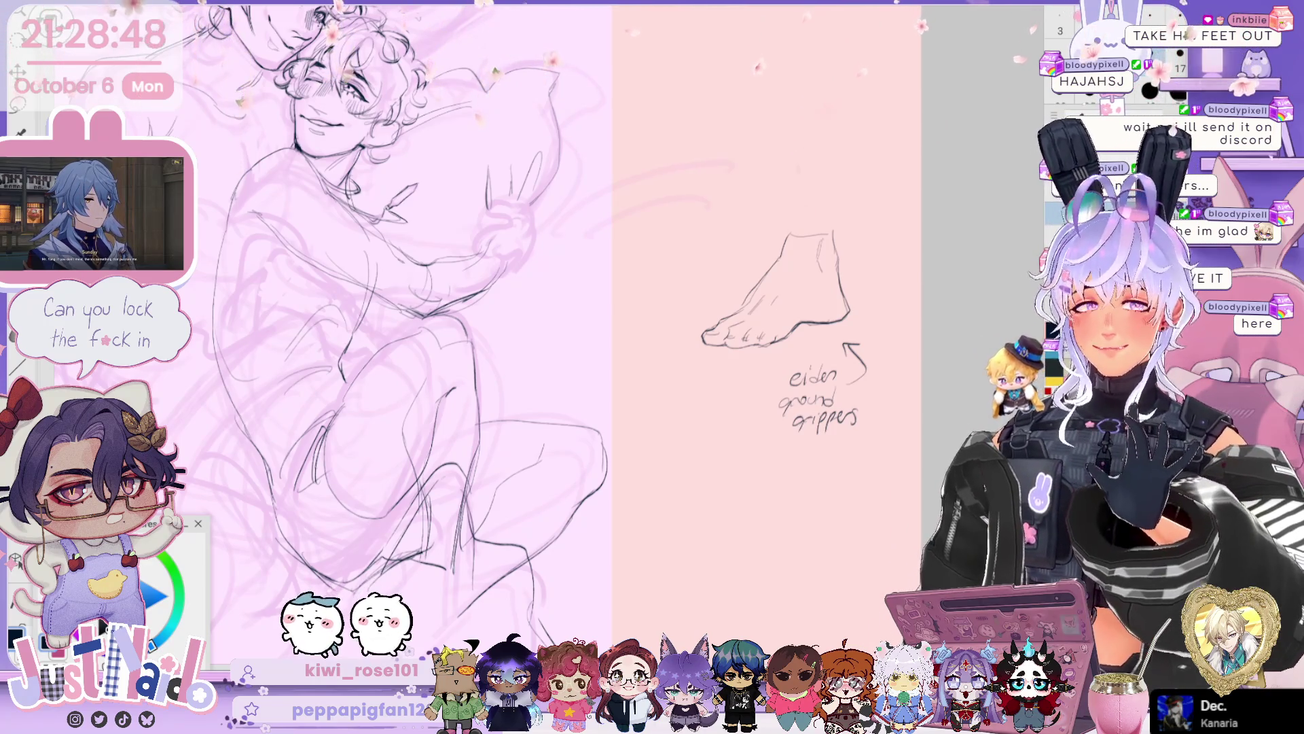
- Pan right and zoom in so the hugging pair's faces and the pillow fill the view
{"action": "mouse_move", "coordinate": [645, 301]}
{"action": "left_mouse_down"}
{"action": "mouse_move", "coordinate": [875, 311]}
{"action": "mouse_move", "coordinate": [754, 367]}
{"action": "mouse_move", "coordinate": [666, 363]}
{"action": "left_mouse_up"}
{"action": "scroll", "coordinate": [754, 367], "scroll_direction": "up", "scroll_amount": 2}
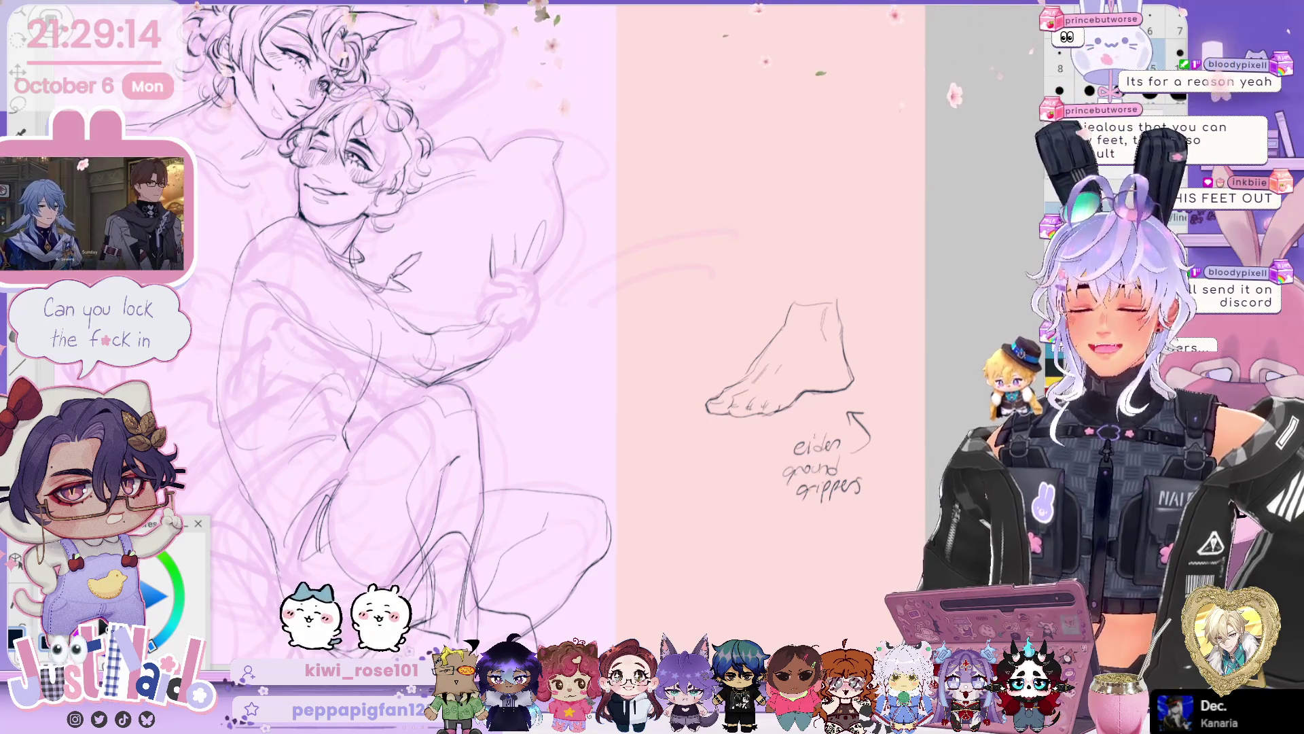
{"action": "scroll", "coordinate": [435, 326], "scroll_direction": "up", "scroll_amount": 3}
{"action": "mouse_move", "coordinate": [579, 229]}
{"action": "left_mouse_down"}
{"action": "mouse_move", "coordinate": [692, 286]}
{"action": "mouse_move", "coordinate": [742, 287]}
{"action": "left_mouse_up"}
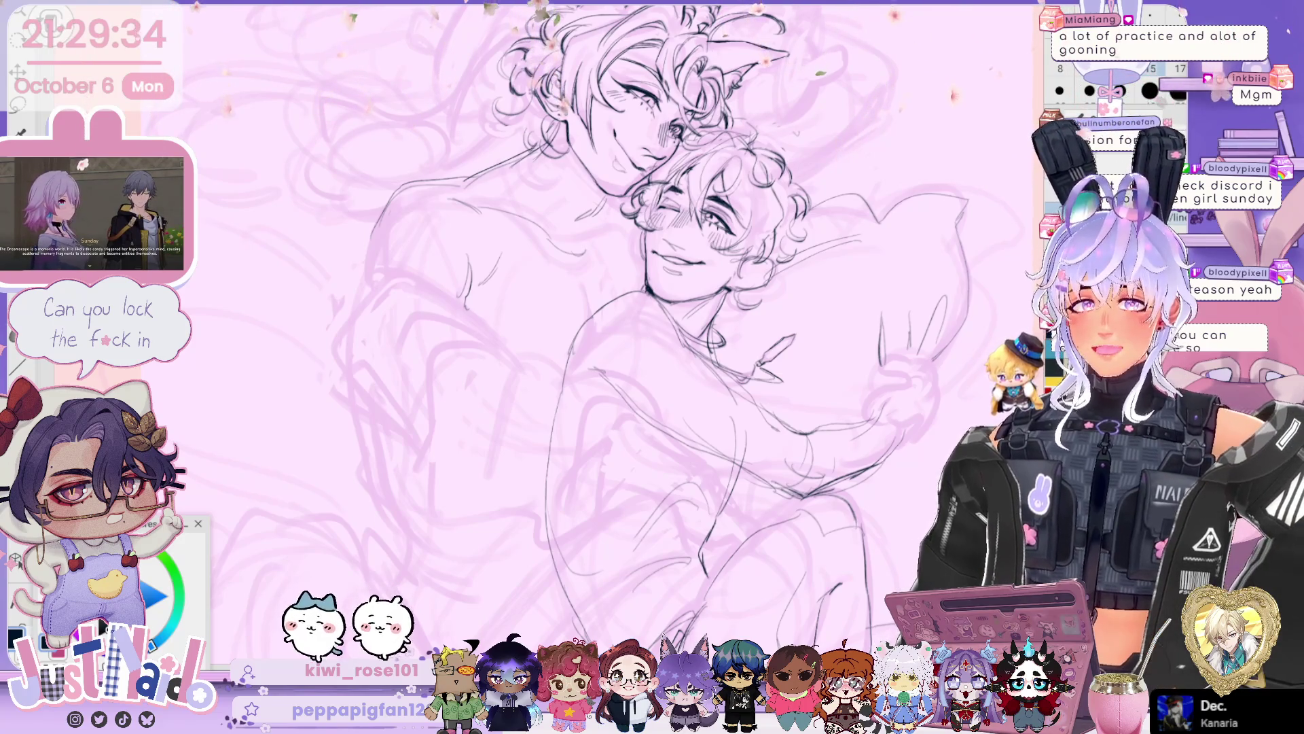
- Pan and slightly tilt the canvas, then scroll sideways to bring the 'eiden ground grippers' foot study beside the figures
{"action": "left_click_drag", "start_coordinate": [578, 340], "coordinate": [520, 388]}
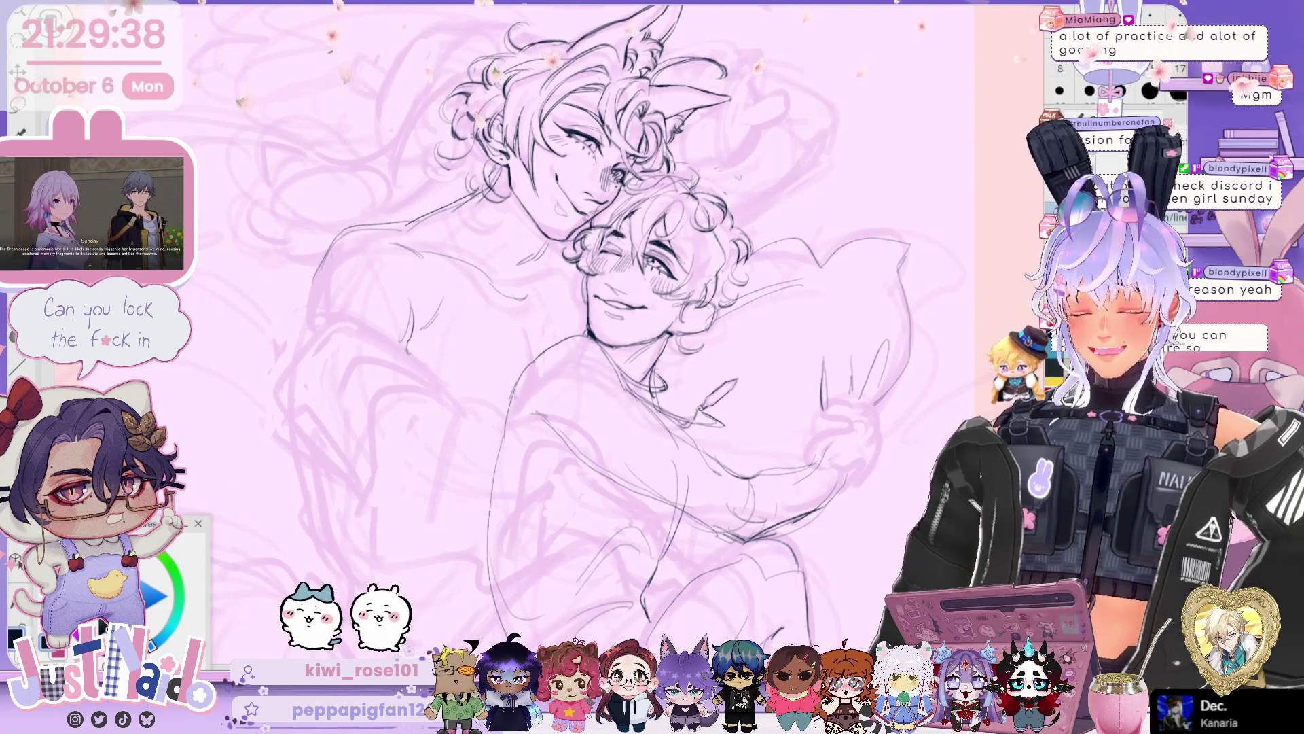
{"action": "left_click_drag", "start_coordinate": [606, 251], "coordinate": [552, 247]}
{"action": "left_click_drag", "start_coordinate": [590, 301], "coordinate": [600, 236]}
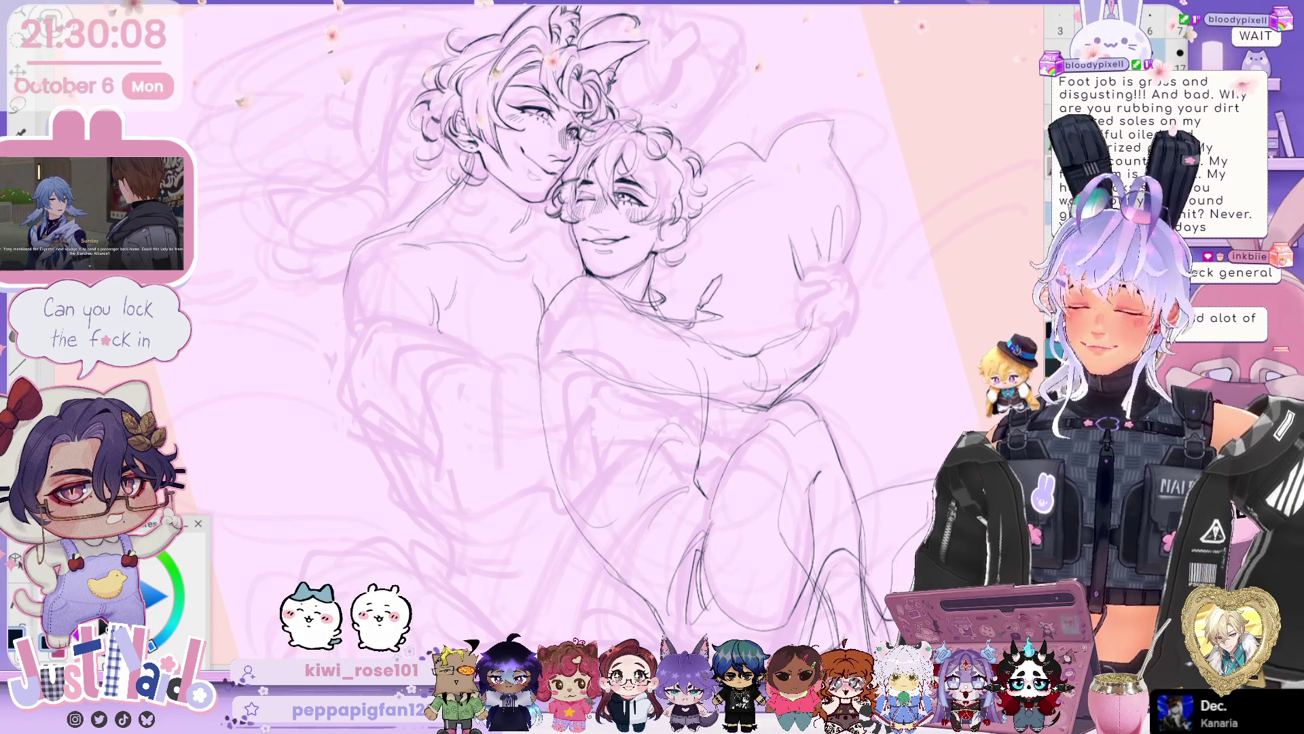
{"action": "scroll", "coordinate": [577, 326], "scroll_direction": "right", "scroll_amount": 2}
{"action": "scroll", "coordinate": [543, 326], "scroll_direction": "right", "scroll_amount": 5}
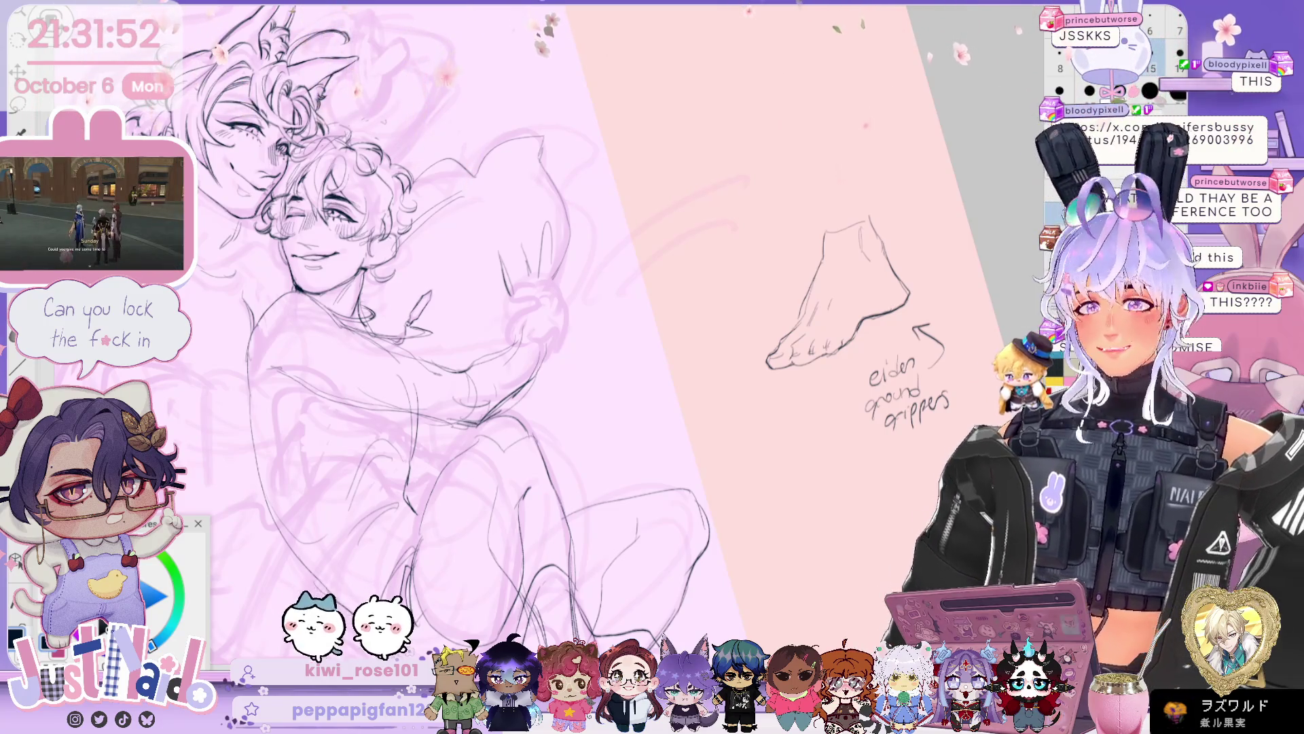
- Zoom in close on the winking figure's face and pillow-hugging arm, then fit the whole page back in view
{"action": "scroll", "coordinate": [490, 333], "scroll_direction": "up", "scroll_amount": 3}
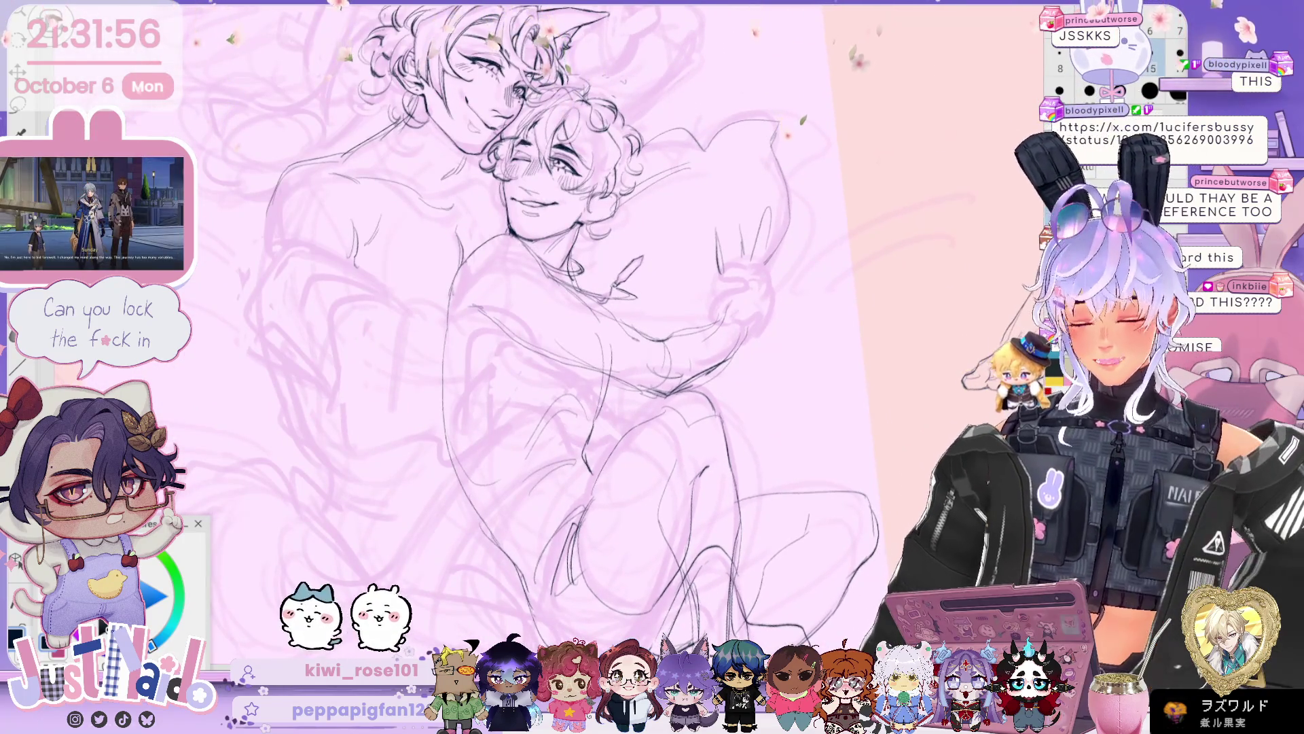
{"action": "scroll", "coordinate": [543, 333], "scroll_direction": "up", "scroll_amount": 3}
{"action": "scroll", "coordinate": [612, 326], "scroll_direction": "up", "scroll_amount": 2}
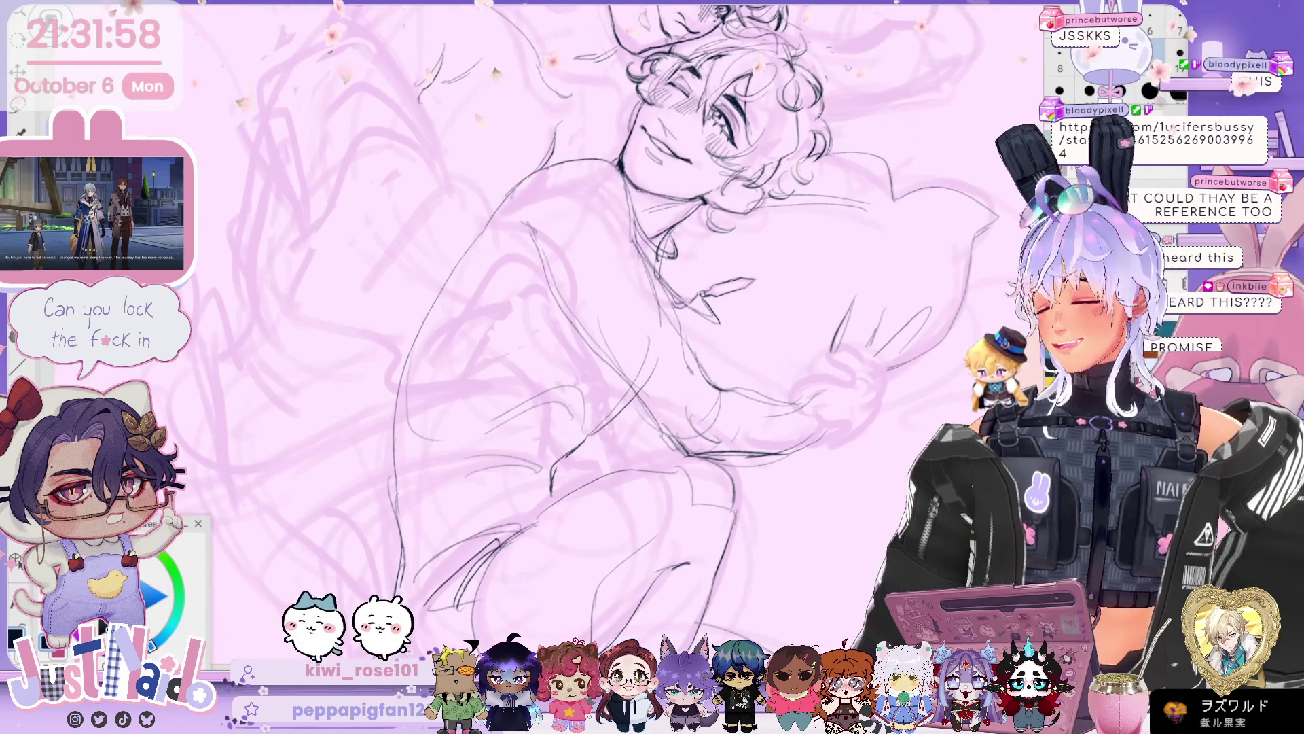
{"action": "scroll", "coordinate": [570, 326], "scroll_direction": "up", "scroll_amount": 2}
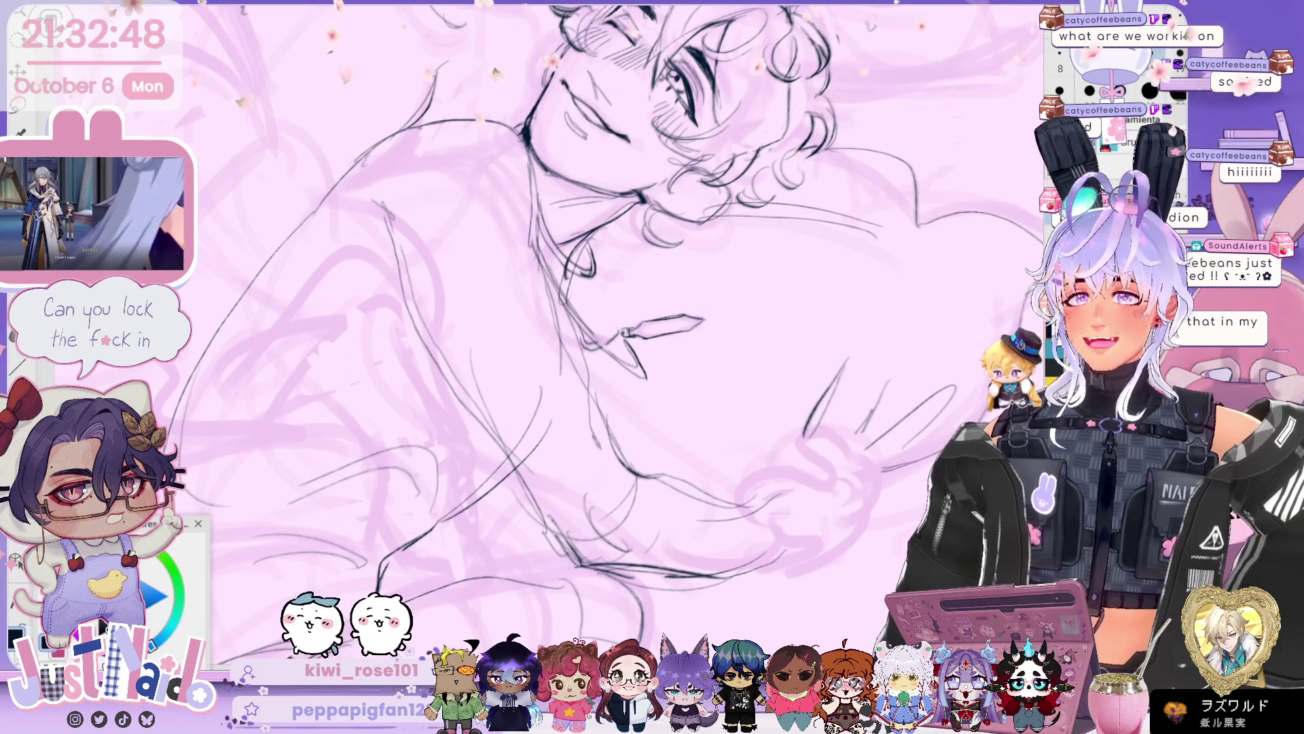
{"action": "key", "text": "ctrl+0"}
{"action": "scroll", "coordinate": [598, 339], "scroll_direction": "up", "scroll_amount": 5}
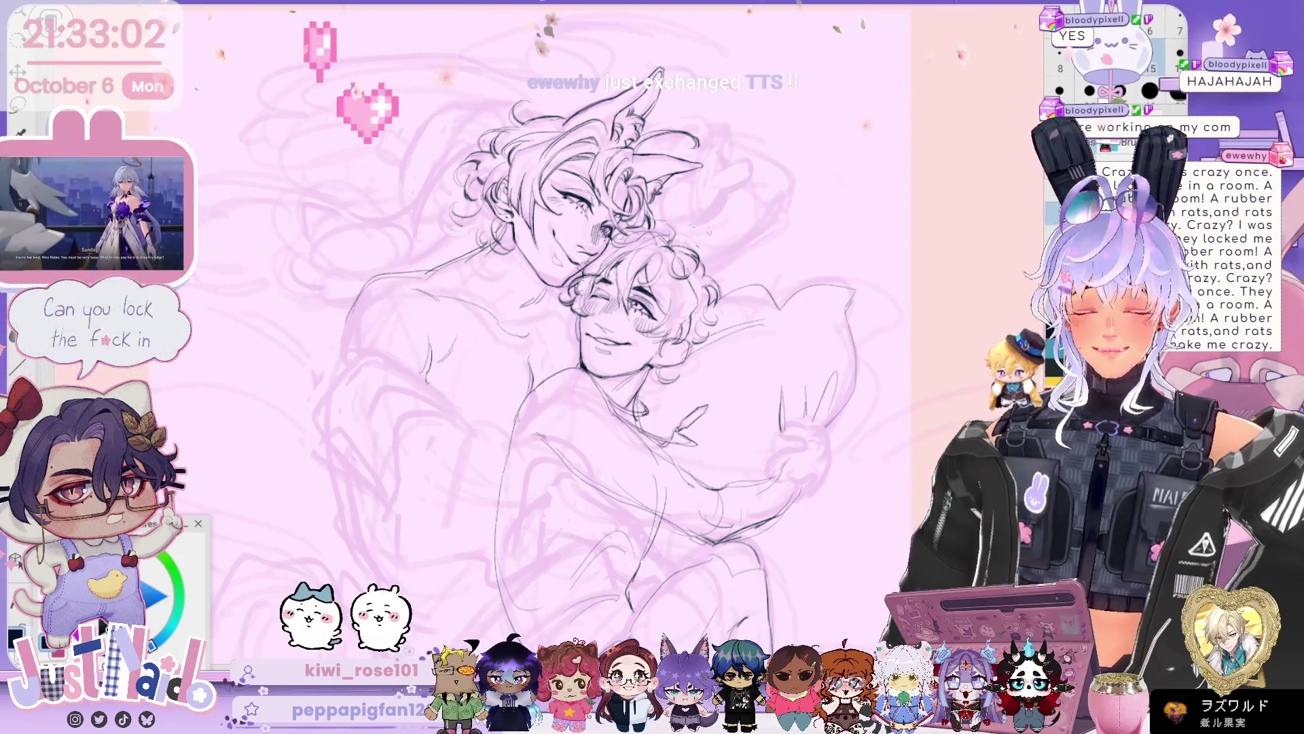
{"action": "mouse_move", "coordinate": [798, 303]}
{"action": "left_mouse_down"}
{"action": "mouse_move", "coordinate": [822, 299]}
{"action": "mouse_move", "coordinate": [698, 272]}
{"action": "mouse_move", "coordinate": [667, 200]}
{"action": "mouse_move", "coordinate": [620, 177]}
{"action": "left_mouse_up"}
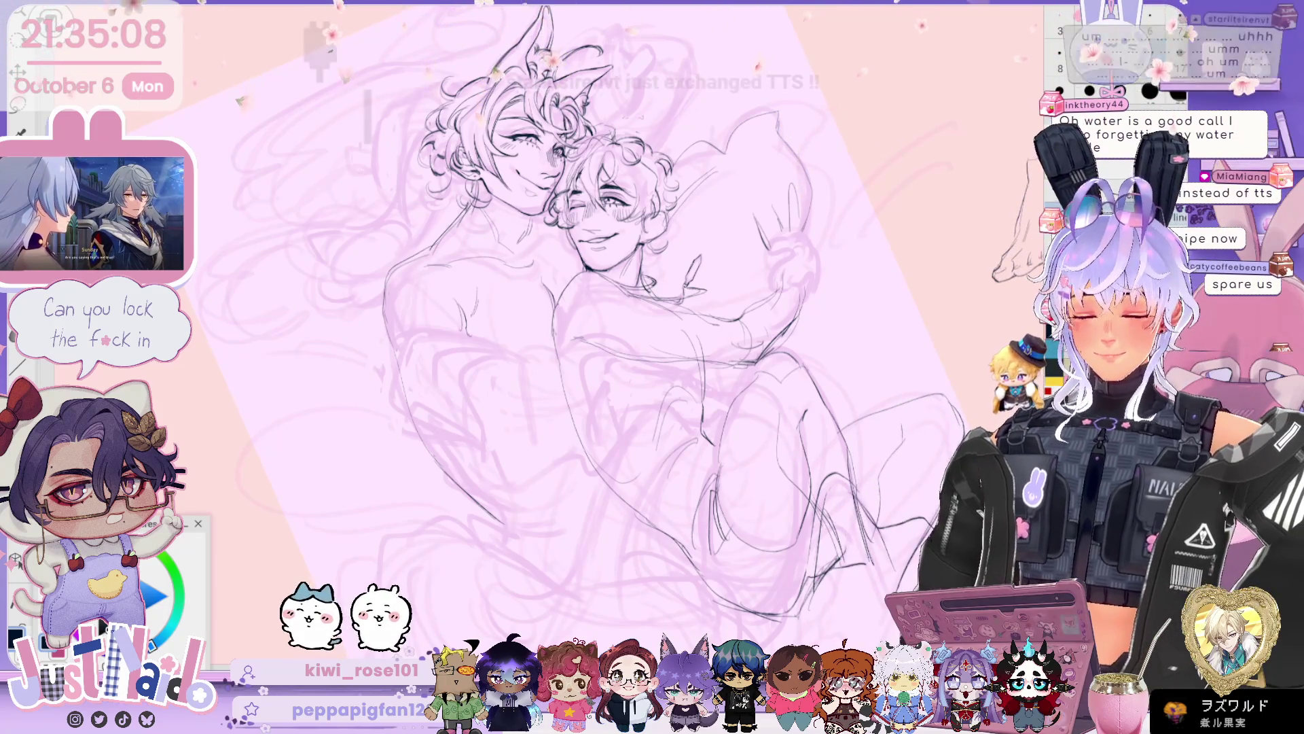
- Straighten the canvas to 0° and recenter the embracing pair, shifting the drawing rightward
{"action": "mouse_move", "coordinate": [883, 379]}
{"action": "left_mouse_down"}
{"action": "mouse_move", "coordinate": [904, 343]}
{"action": "mouse_move", "coordinate": [904, 270]}
{"action": "mouse_move", "coordinate": [873, 298]}
{"action": "mouse_move", "coordinate": [816, 290]}
{"action": "mouse_move", "coordinate": [823, 394]}
{"action": "left_mouse_up"}
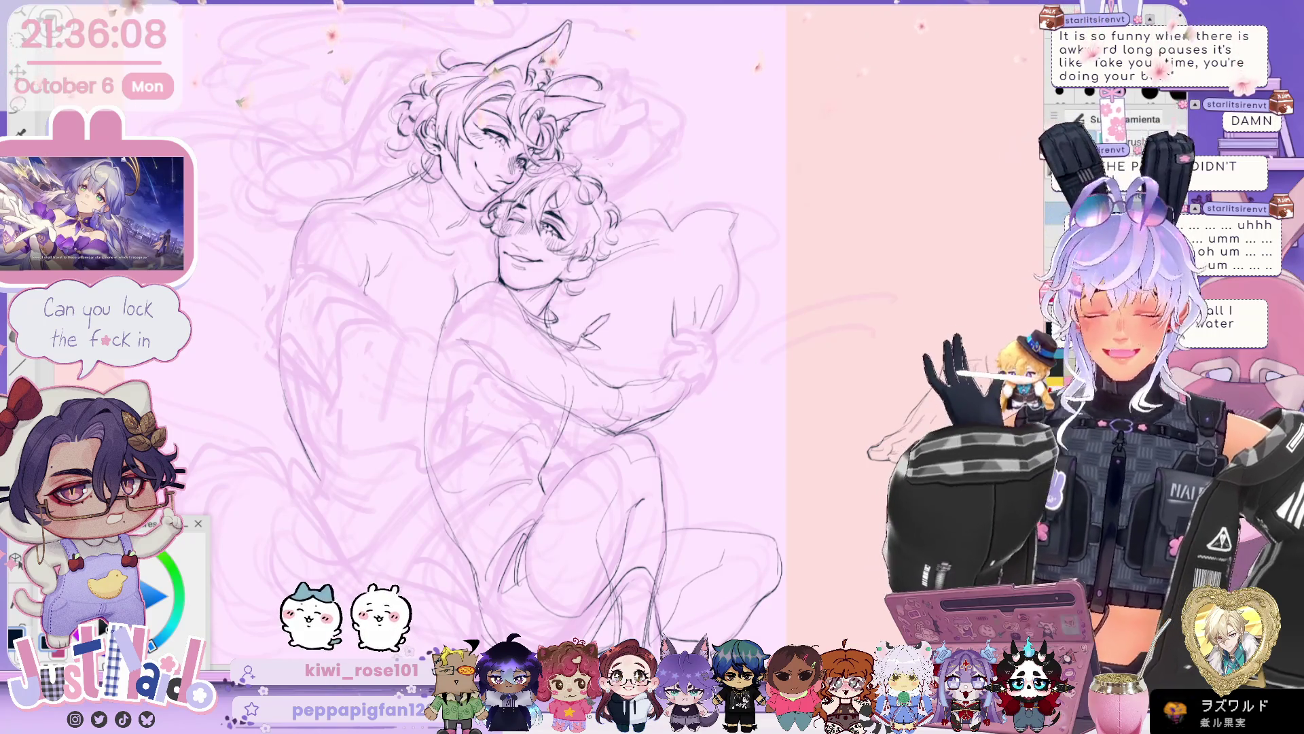
{"action": "mouse_move", "coordinate": [794, 288]}
{"action": "left_mouse_down"}
{"action": "mouse_move", "coordinate": [866, 299]}
{"action": "mouse_move", "coordinate": [956, 278]}
{"action": "left_mouse_up"}
- Tilt and zoom the view closer, framing both hugging figures
{"action": "left_click_drag", "start_coordinate": [770, 342], "coordinate": [846, 204]}
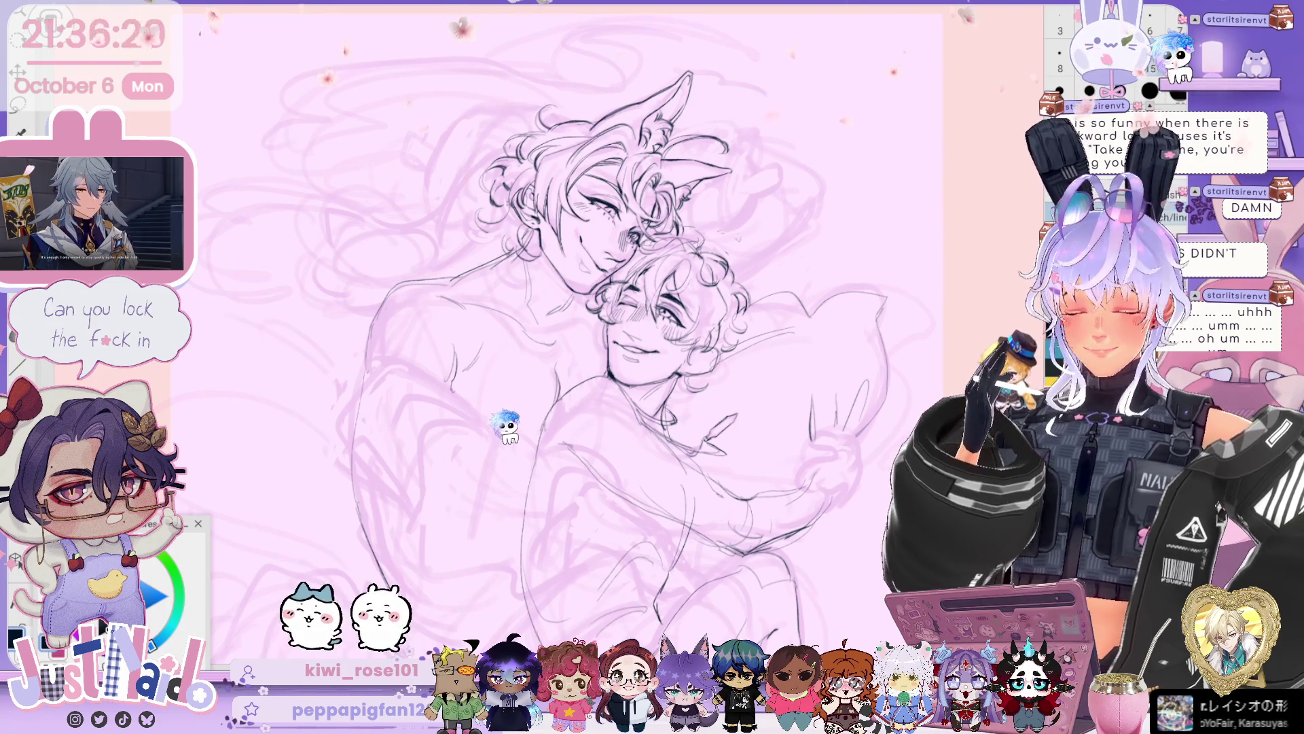
{"action": "left_click_drag", "start_coordinate": [574, 330], "coordinate": [526, 259]}
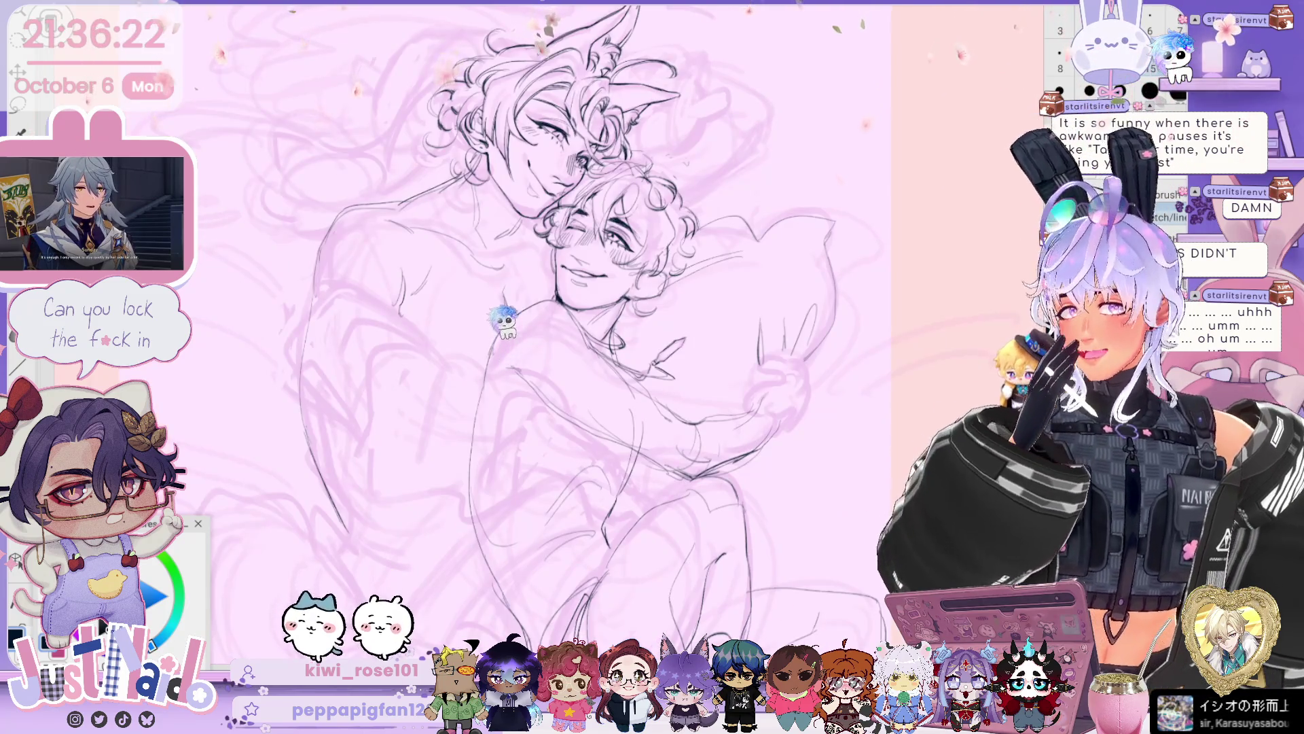
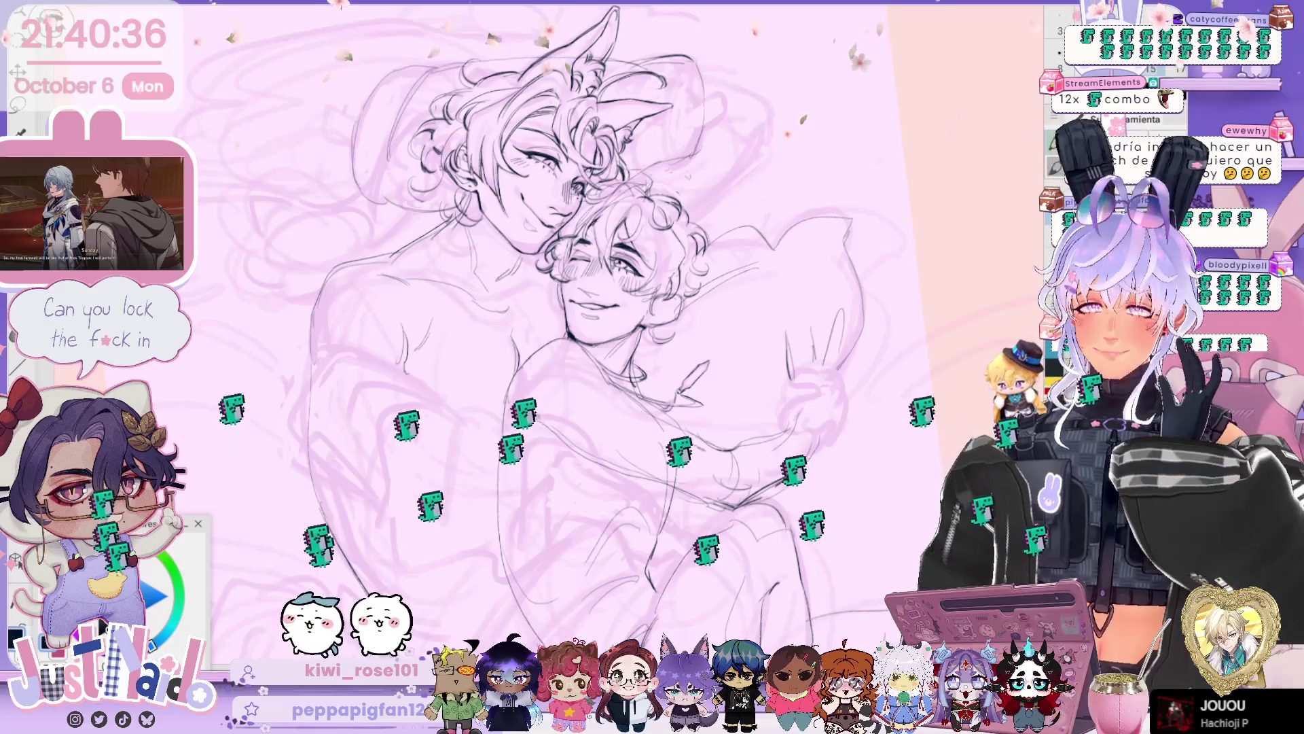
- Pan and rotate the view to the pink chibi sketch beside the flower reference
{"action": "left_click_drag", "start_coordinate": [571, 326], "coordinate": [598, 326]}
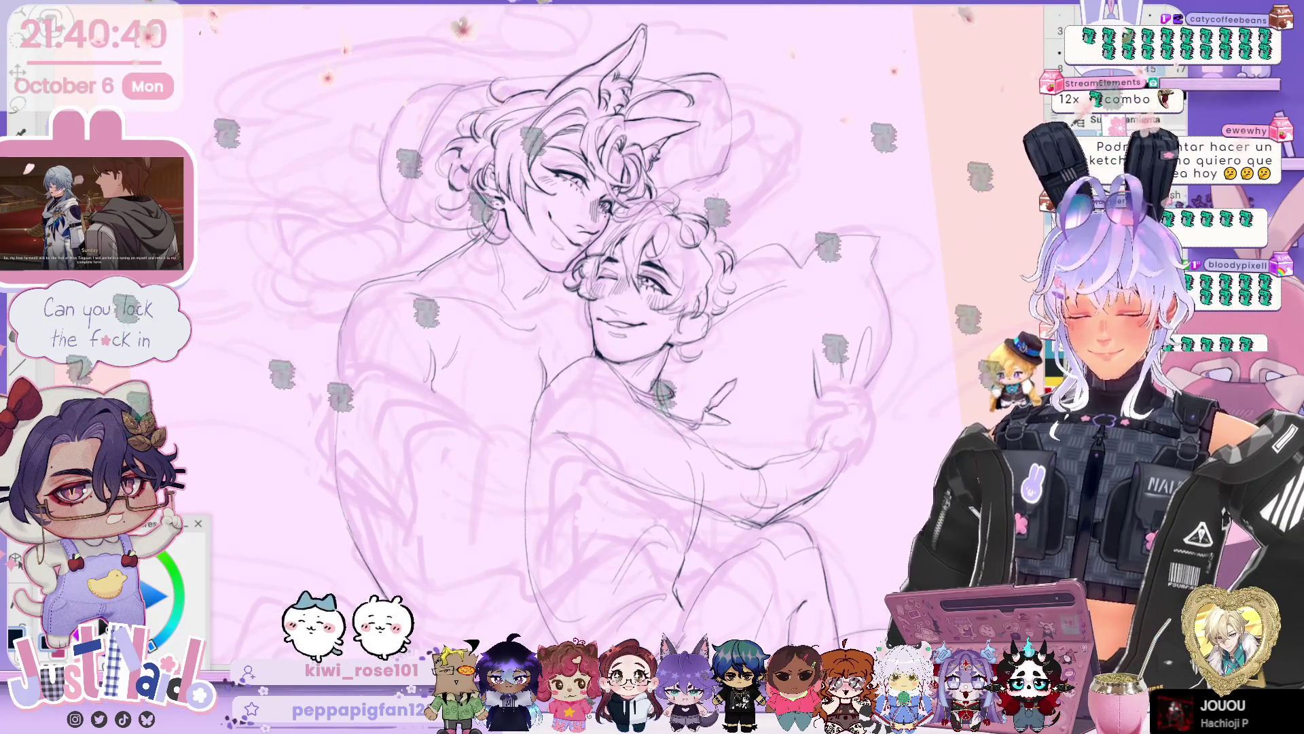
{"action": "scroll", "coordinate": [584, 340], "scroll_direction": "down", "scroll_amount": 3}
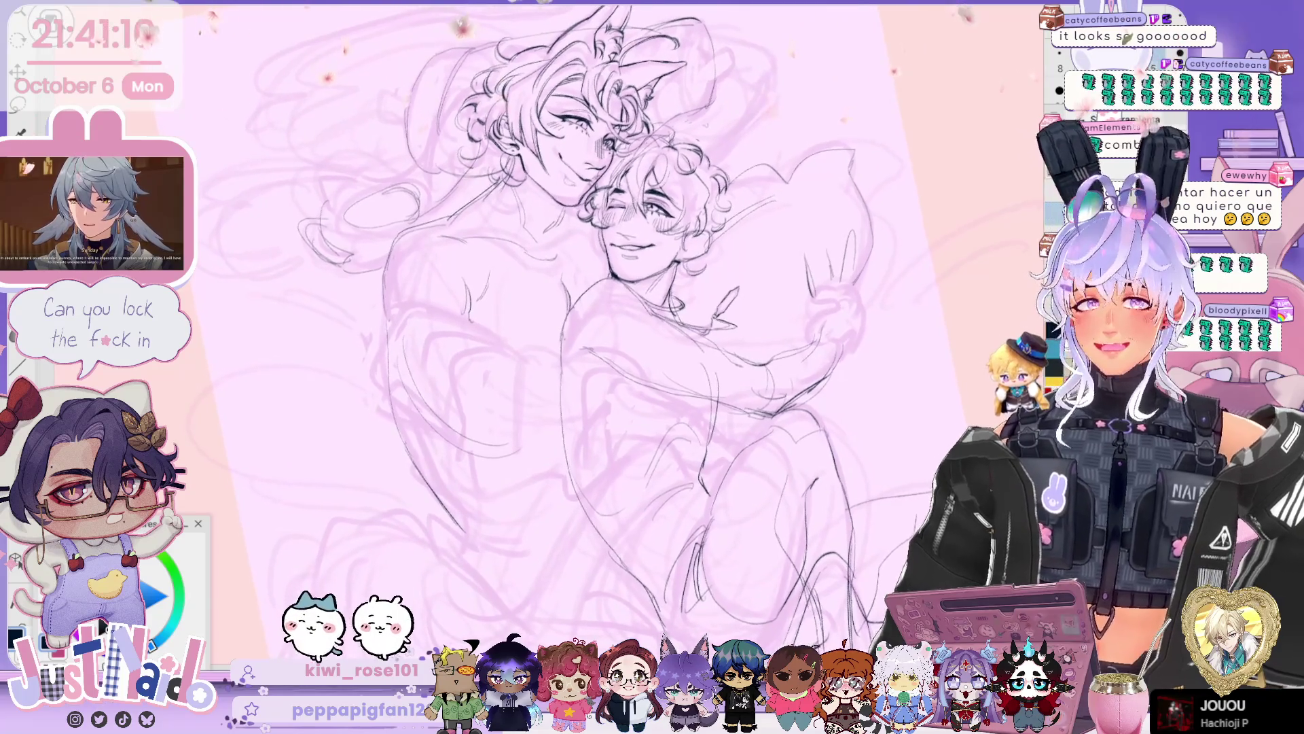
{"action": "left_click_drag", "start_coordinate": [786, 442], "coordinate": [794, 501]}
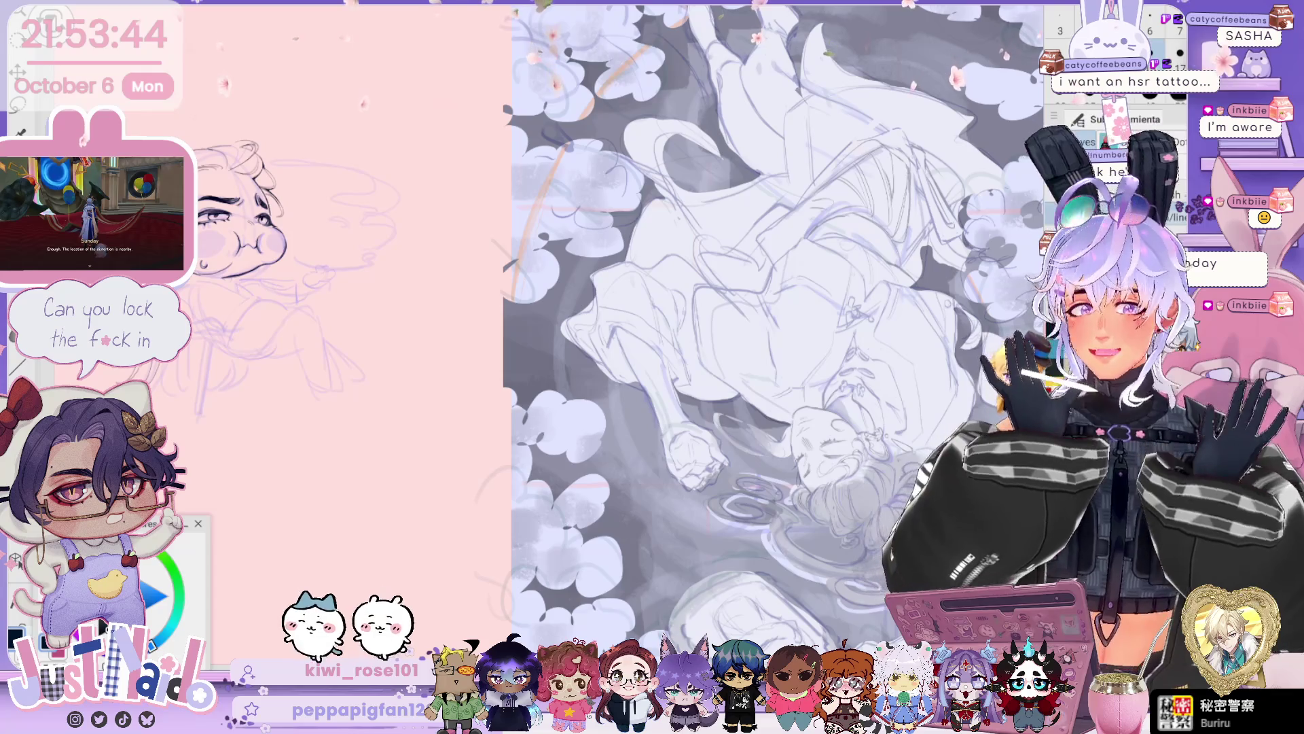
- Pan right across the large grey floral illustration, then back toward the chibi sketch
{"action": "mouse_move", "coordinate": [938, 327]}
{"action": "left_mouse_down"}
{"action": "mouse_move", "coordinate": [809, 307]}
{"action": "mouse_move", "coordinate": [1073, 322]}
{"action": "left_mouse_up"}
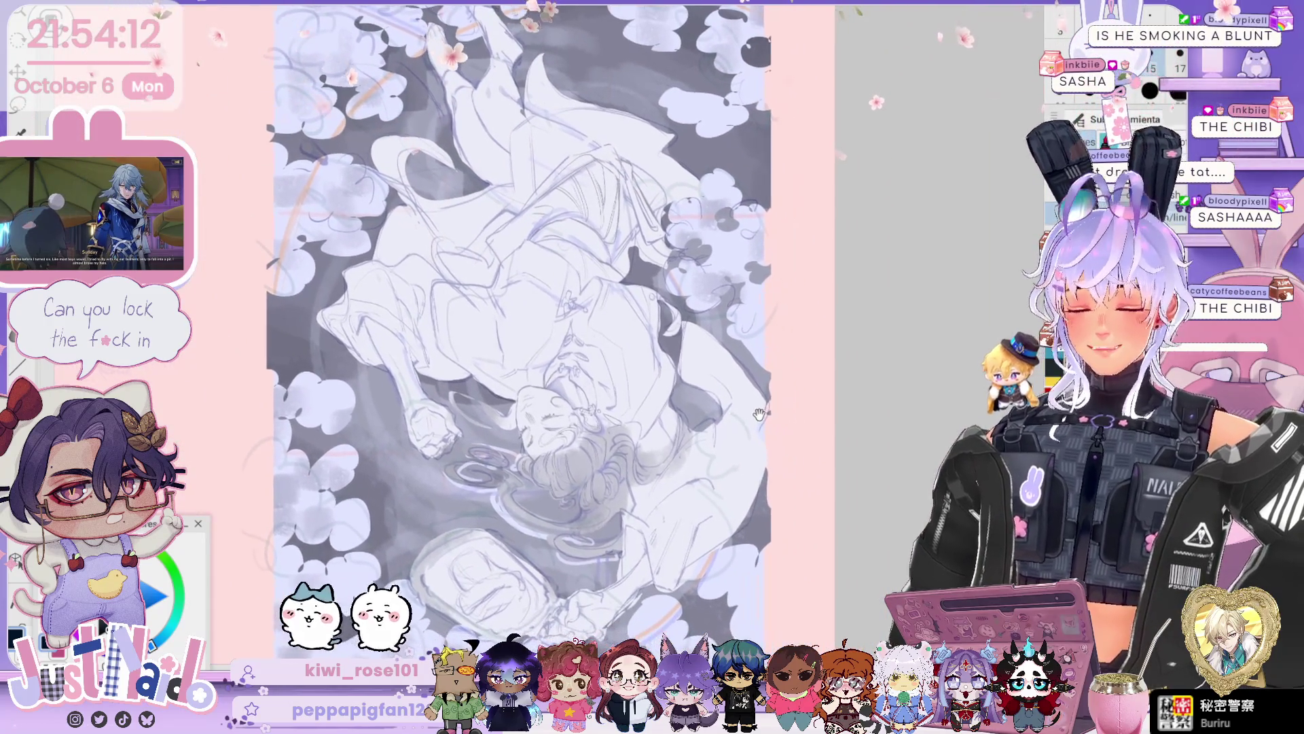
{"action": "left_click_drag", "start_coordinate": [765, 414], "coordinate": [776, 410]}
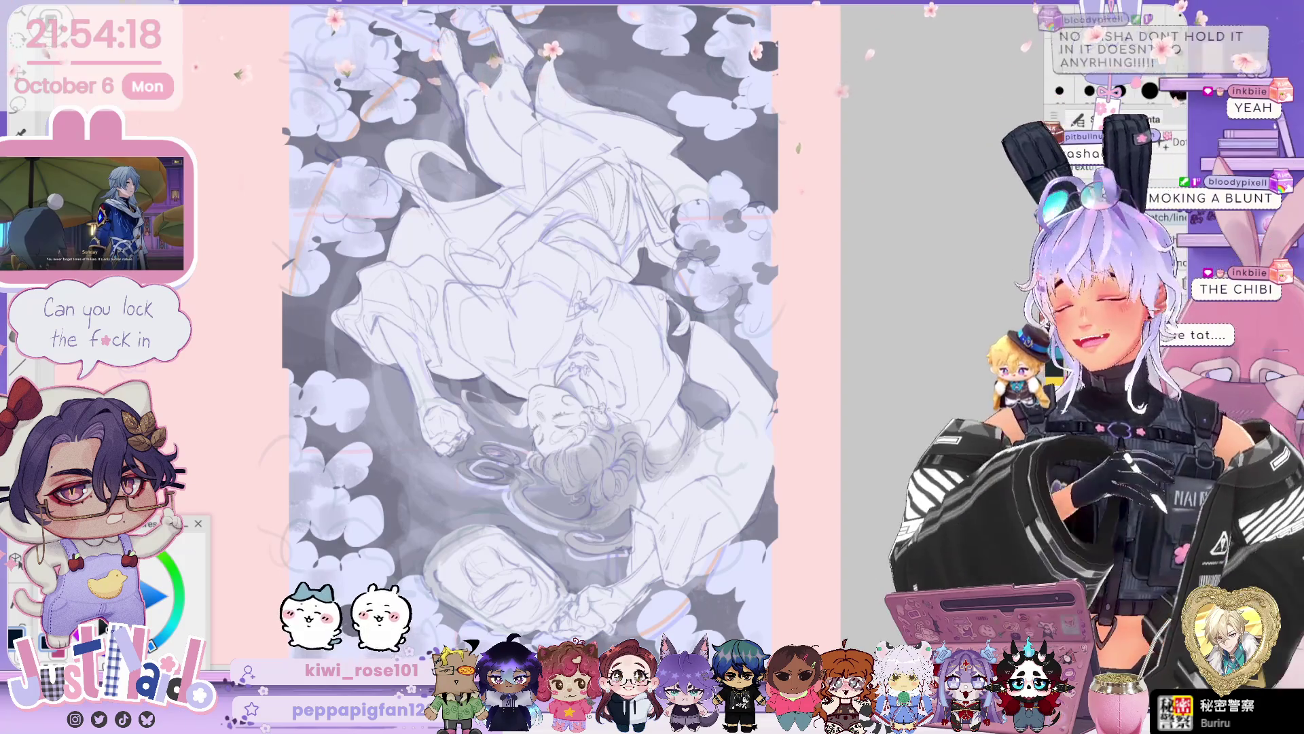
{"action": "mouse_move", "coordinate": [372, 384]}
{"action": "left_mouse_down"}
{"action": "mouse_move", "coordinate": [644, 380]}
{"action": "mouse_move", "coordinate": [435, 380]}
{"action": "left_mouse_up"}
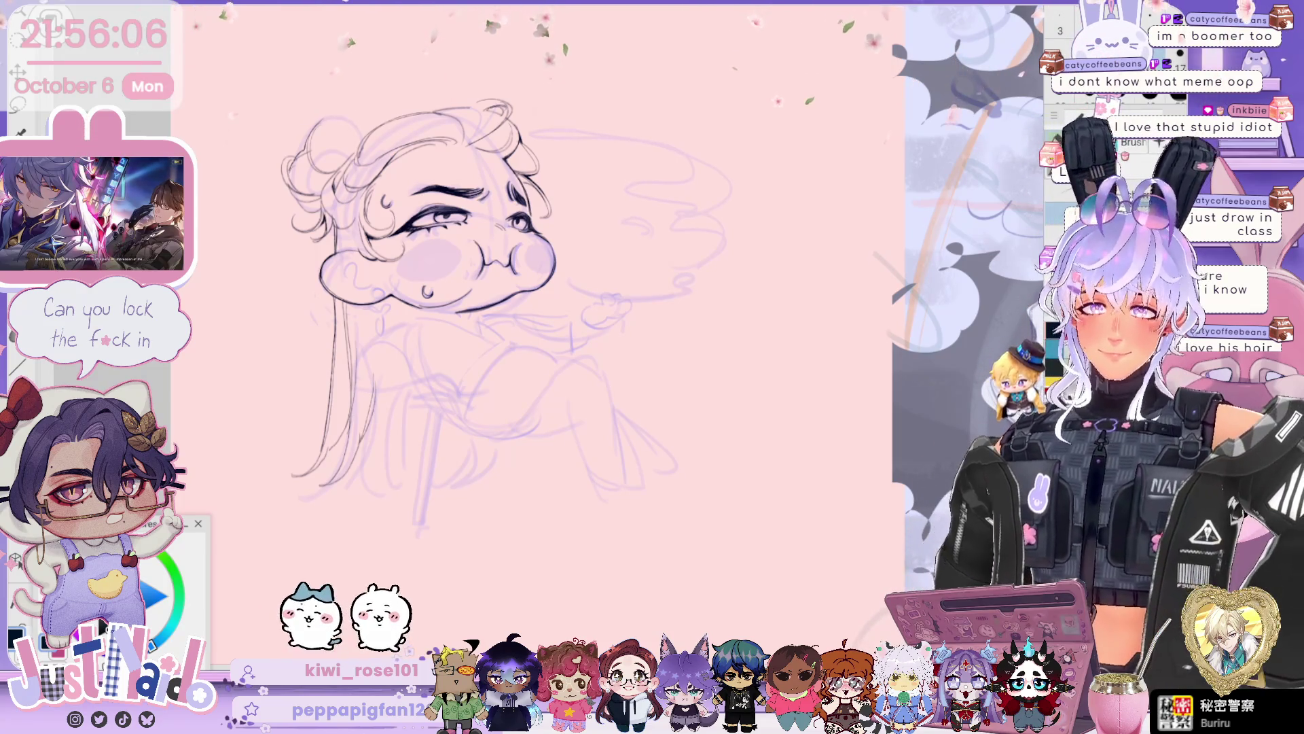
- Draw a sweat drop below the pursed mouth and small curls across the forehead
{"action": "scroll", "coordinate": [476, 306], "scroll_direction": "down", "scroll_amount": 3}
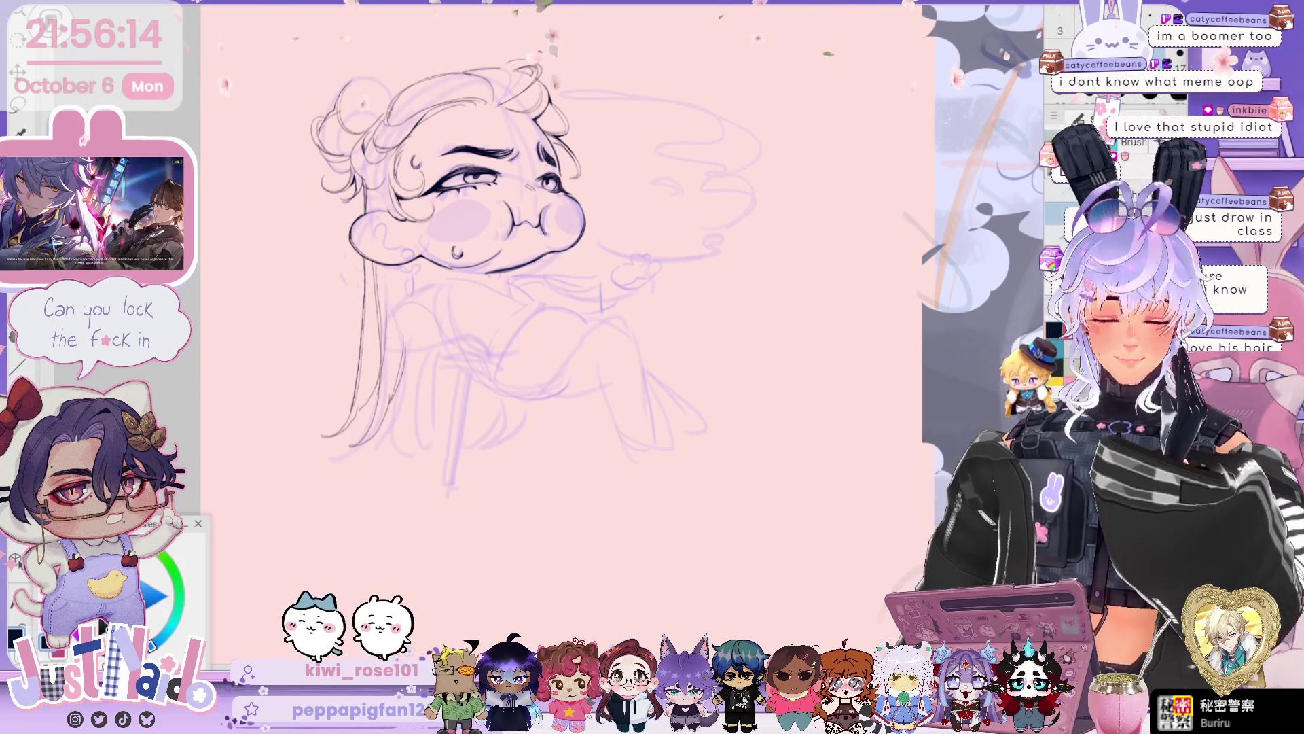
{"action": "scroll", "coordinate": [517, 305], "scroll_direction": "up", "scroll_amount": 2}
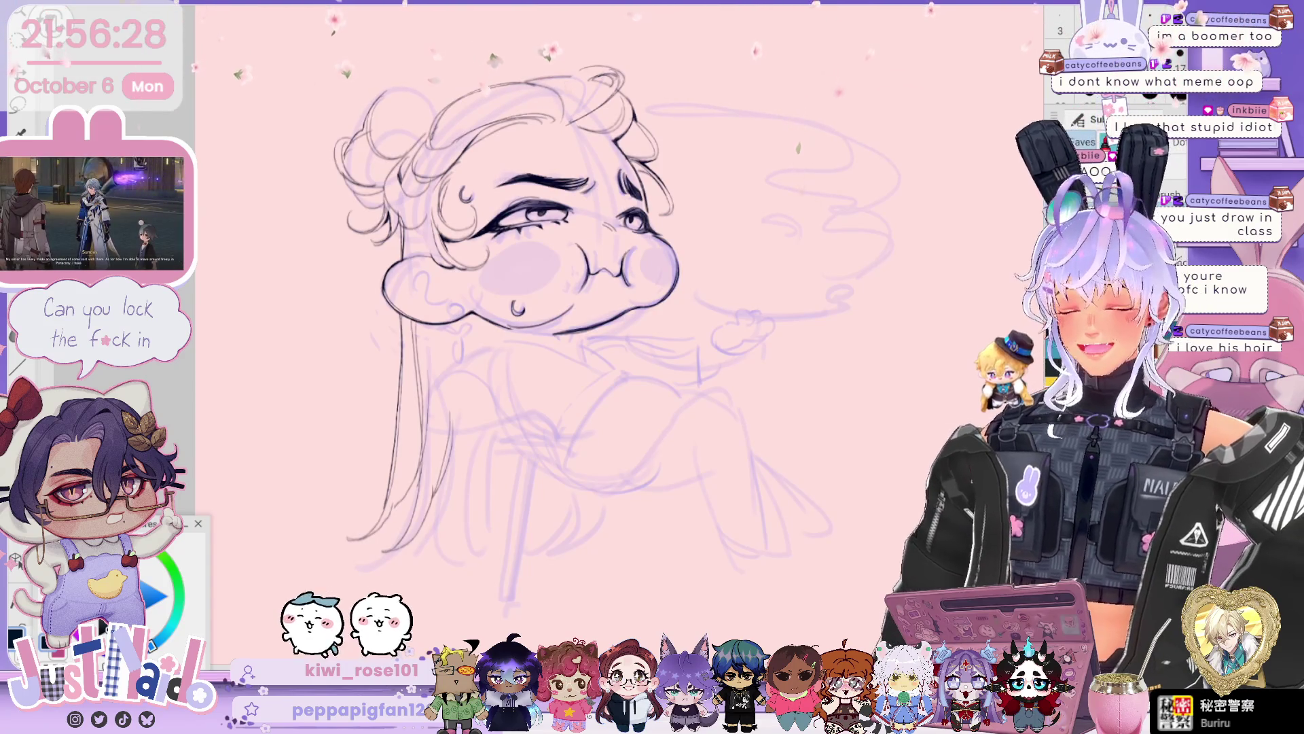
{"action": "scroll", "coordinate": [516, 306], "scroll_direction": "right", "scroll_amount": 3}
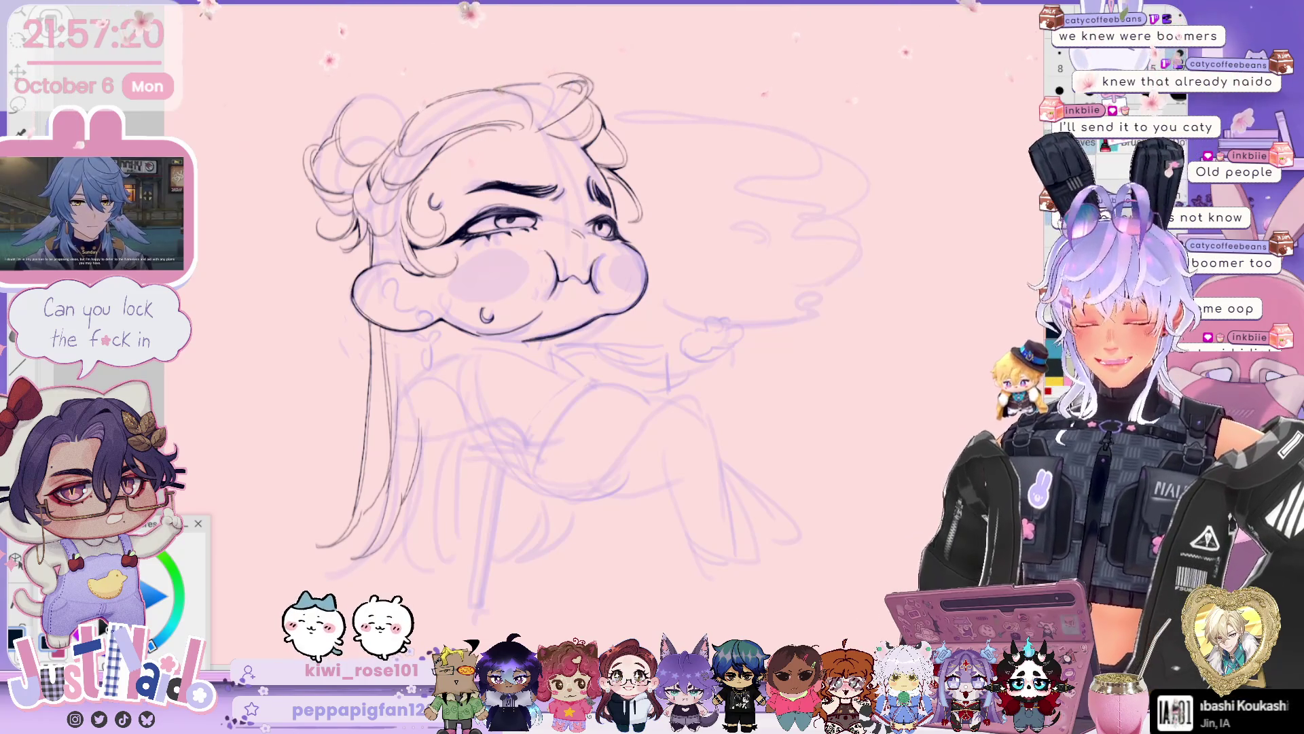
{"action": "scroll", "coordinate": [611, 339], "scroll_direction": "up", "scroll_amount": 5}
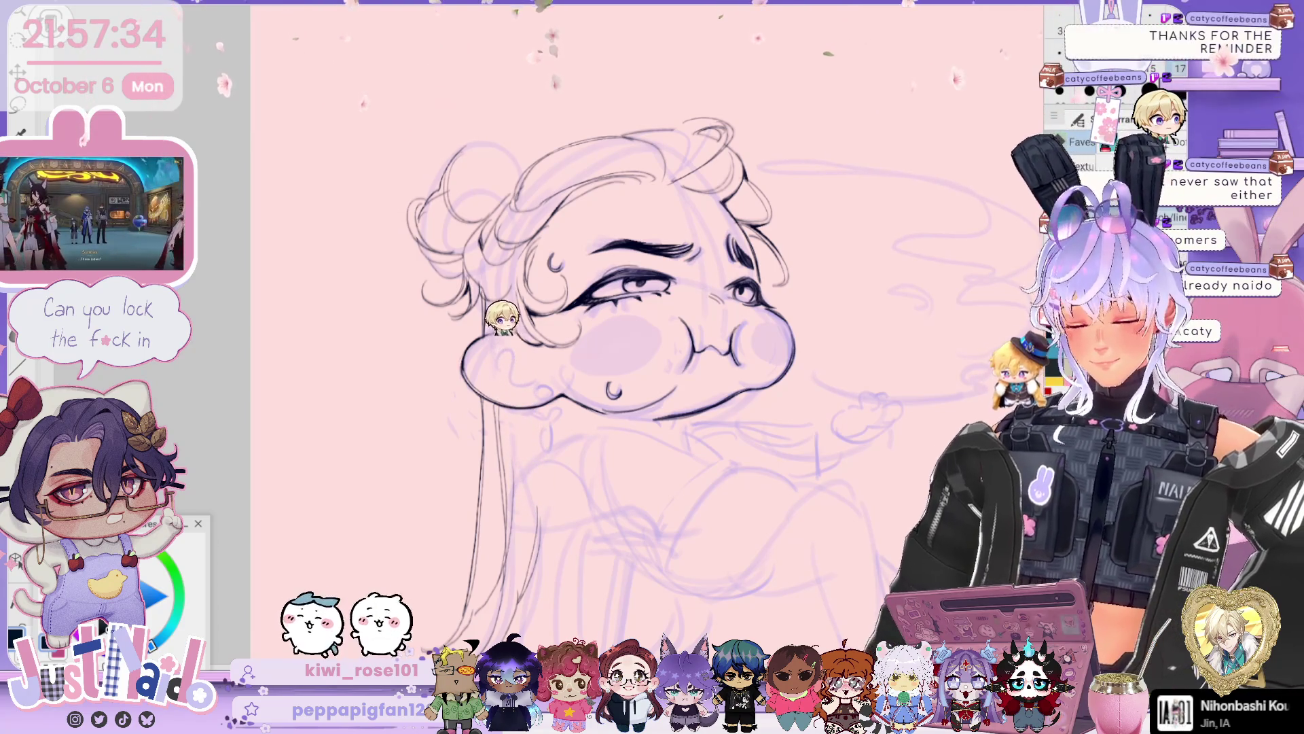
{"action": "scroll", "coordinate": [652, 366], "scroll_direction": "down", "scroll_amount": 3}
{"action": "scroll", "coordinate": [611, 306], "scroll_direction": "down", "scroll_amount": 3}
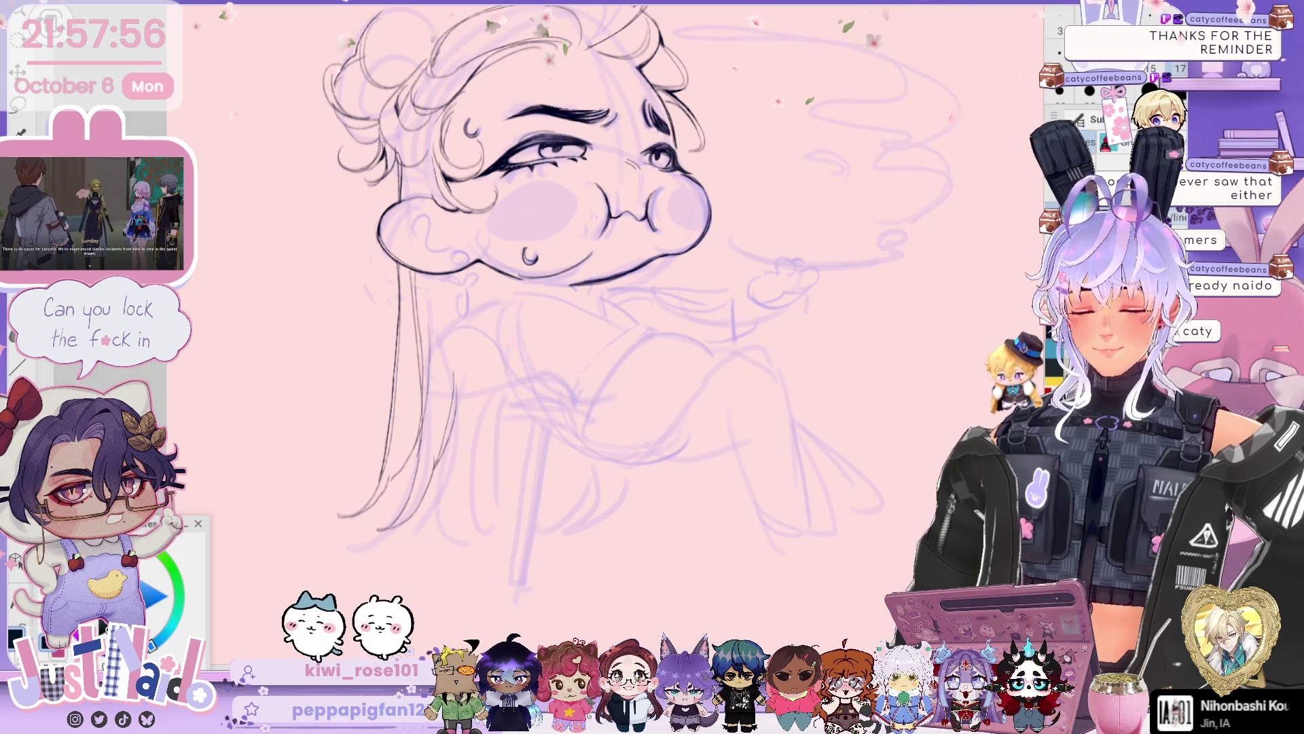
{"action": "scroll", "coordinate": [611, 237], "scroll_direction": "up", "scroll_amount": 5}
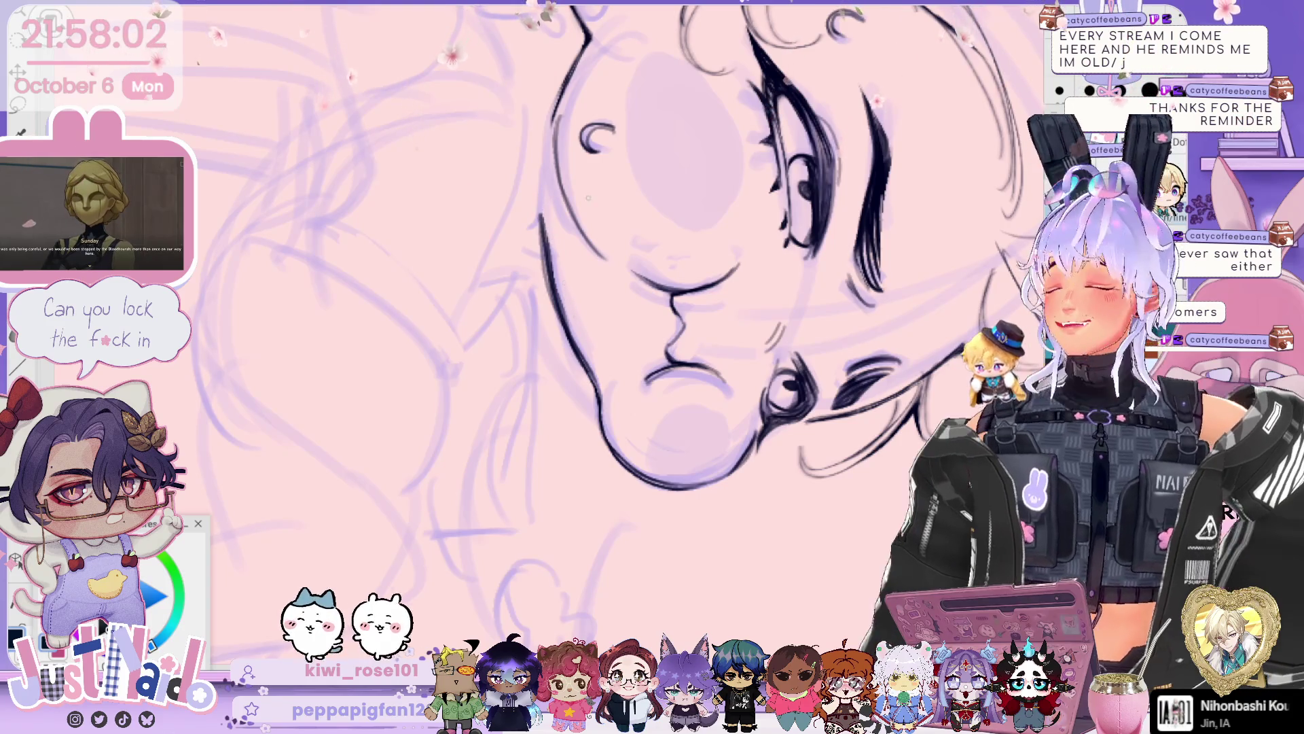
- Dot freckles across the puffed cheeks and ink sweat drops on the forehead and chin
{"action": "mouse_move", "coordinate": [652, 306]}
{"action": "left_mouse_down"}
{"action": "mouse_move", "coordinate": [669, 360]}
{"action": "mouse_move", "coordinate": [605, 319]}
{"action": "mouse_move", "coordinate": [707, 415]}
{"action": "mouse_move", "coordinate": [693, 414]}
{"action": "mouse_move", "coordinate": [668, 502]}
{"action": "left_mouse_up"}
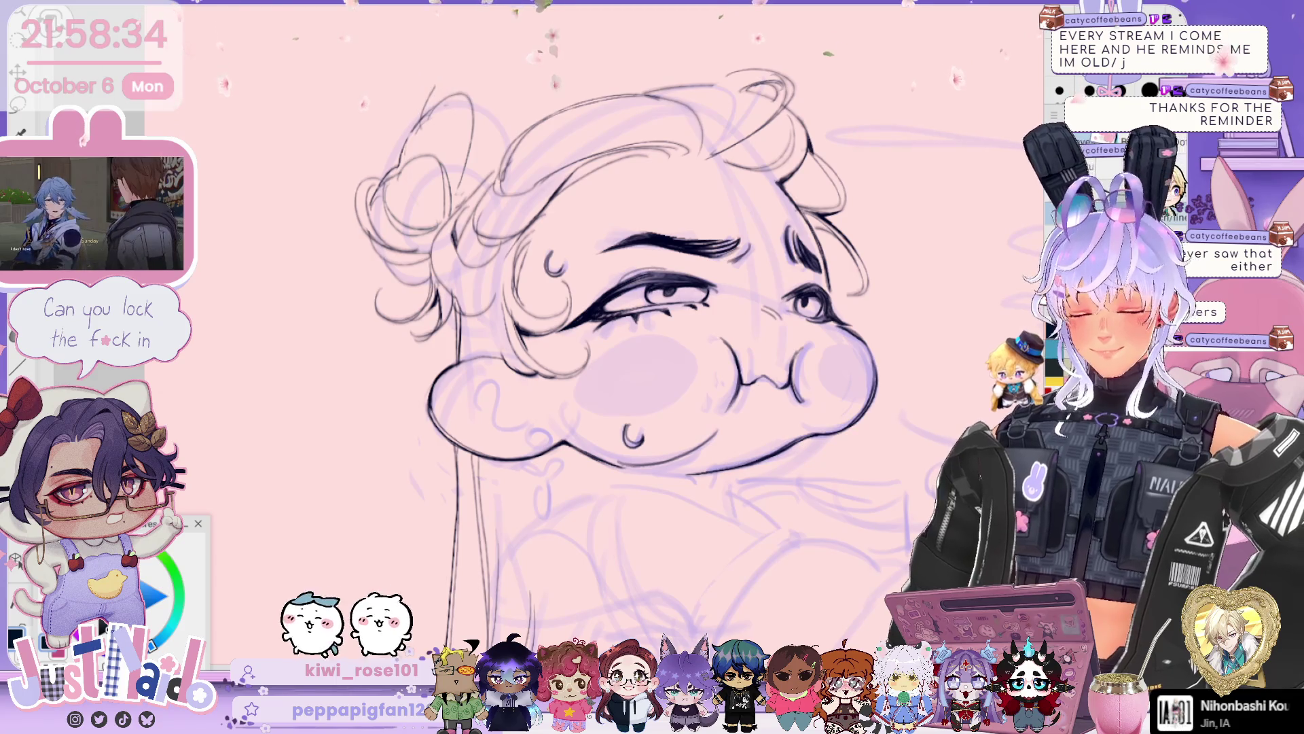
{"action": "scroll", "coordinate": [617, 358], "scroll_direction": "down", "scroll_amount": 1}
{"action": "scroll", "coordinate": [671, 365], "scroll_direction": "down", "scroll_amount": 2}
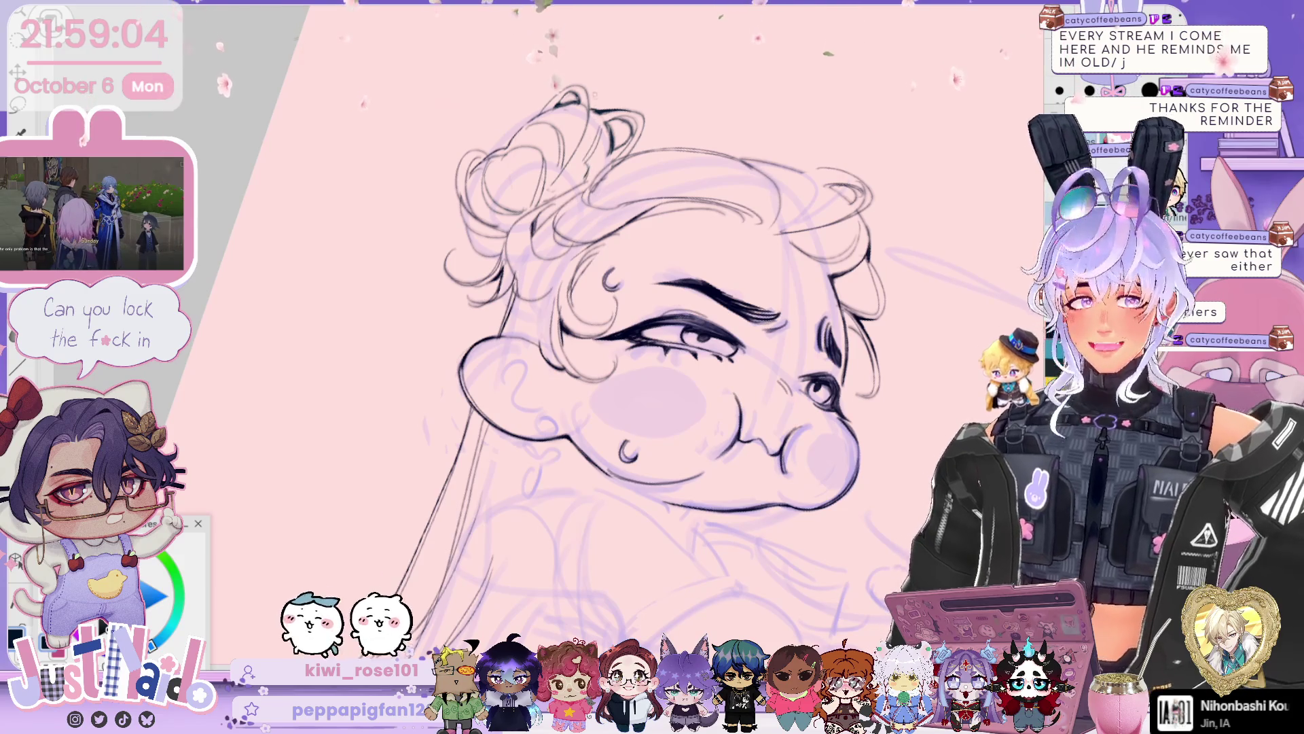
{"action": "scroll", "coordinate": [652, 327], "scroll_direction": "down", "scroll_amount": 2}
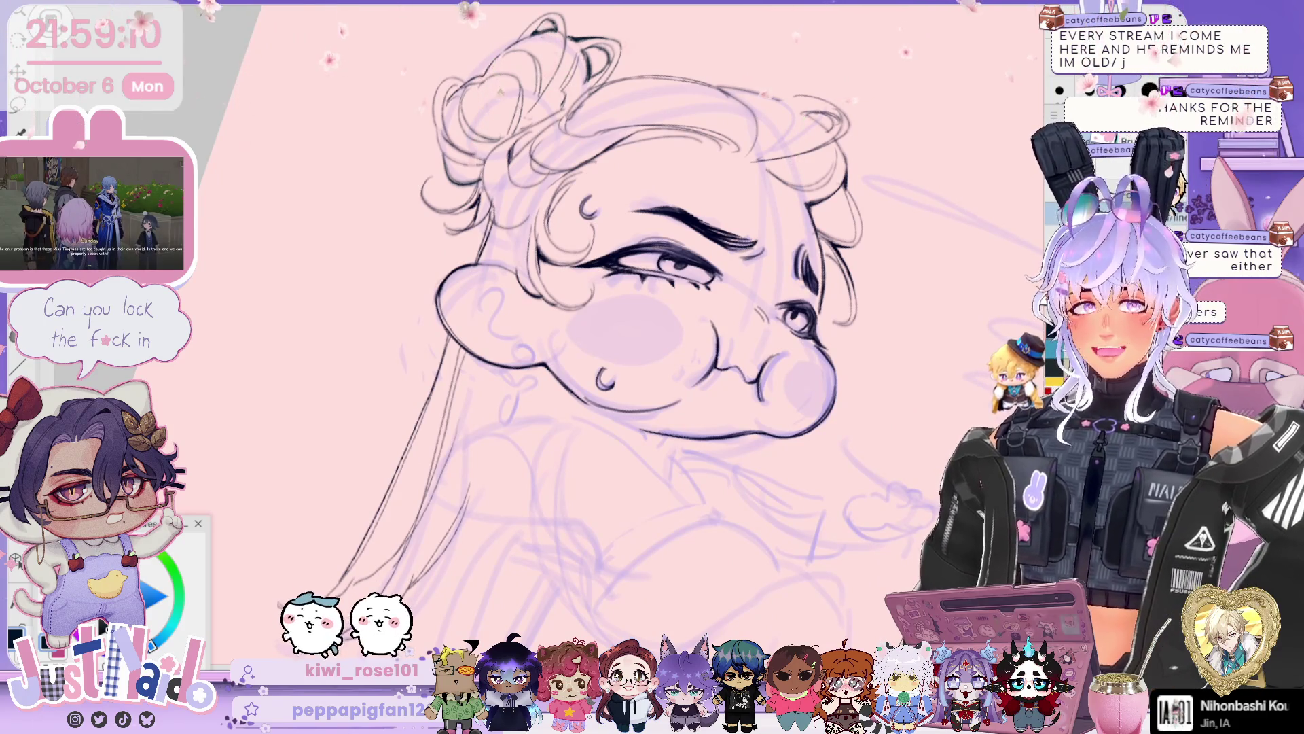
{"action": "left_click_drag", "start_coordinate": [652, 326], "coordinate": [604, 292]}
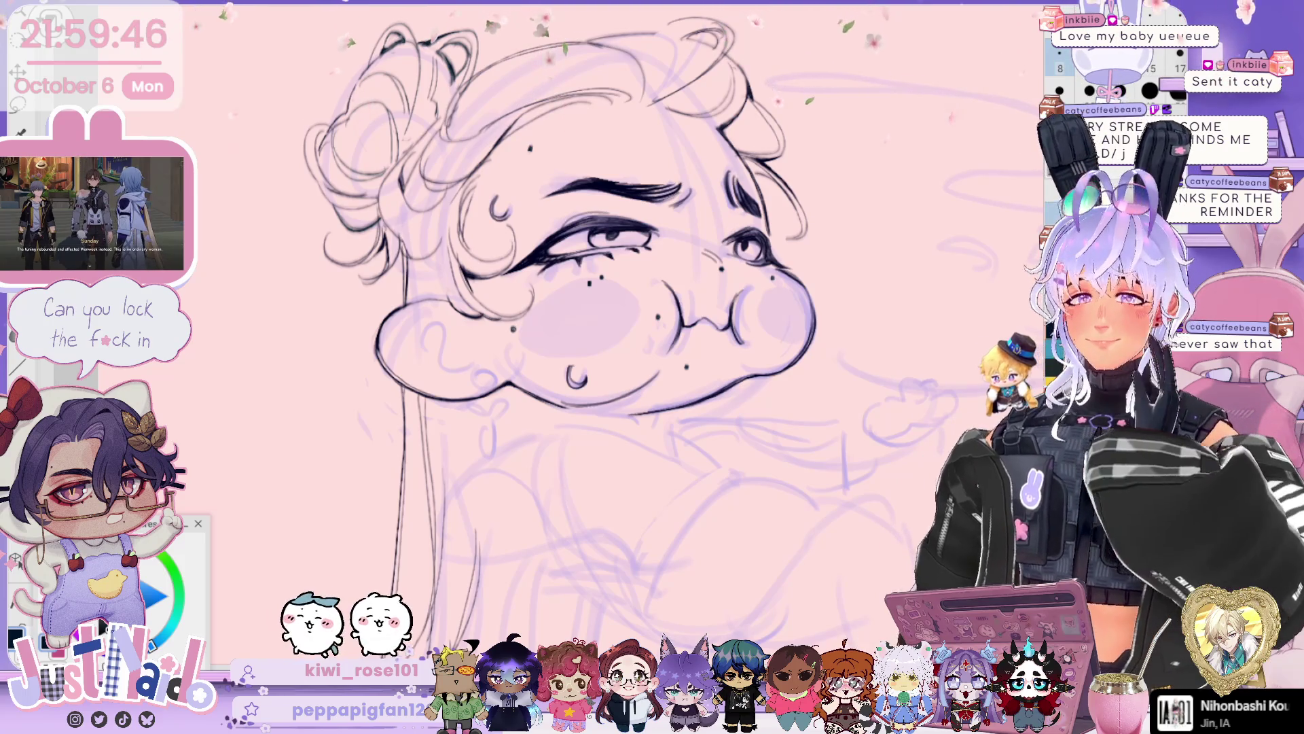
- Dot freckles on the forehead and ink a ring earring with a flower charm below the ear
{"action": "scroll", "coordinate": [693, 333], "scroll_direction": "down", "scroll_amount": 3}
{"action": "left_click_drag", "start_coordinate": [747, 320], "coordinate": [693, 332]}
{"action": "scroll", "coordinate": [693, 333], "scroll_direction": "up", "scroll_amount": 3}
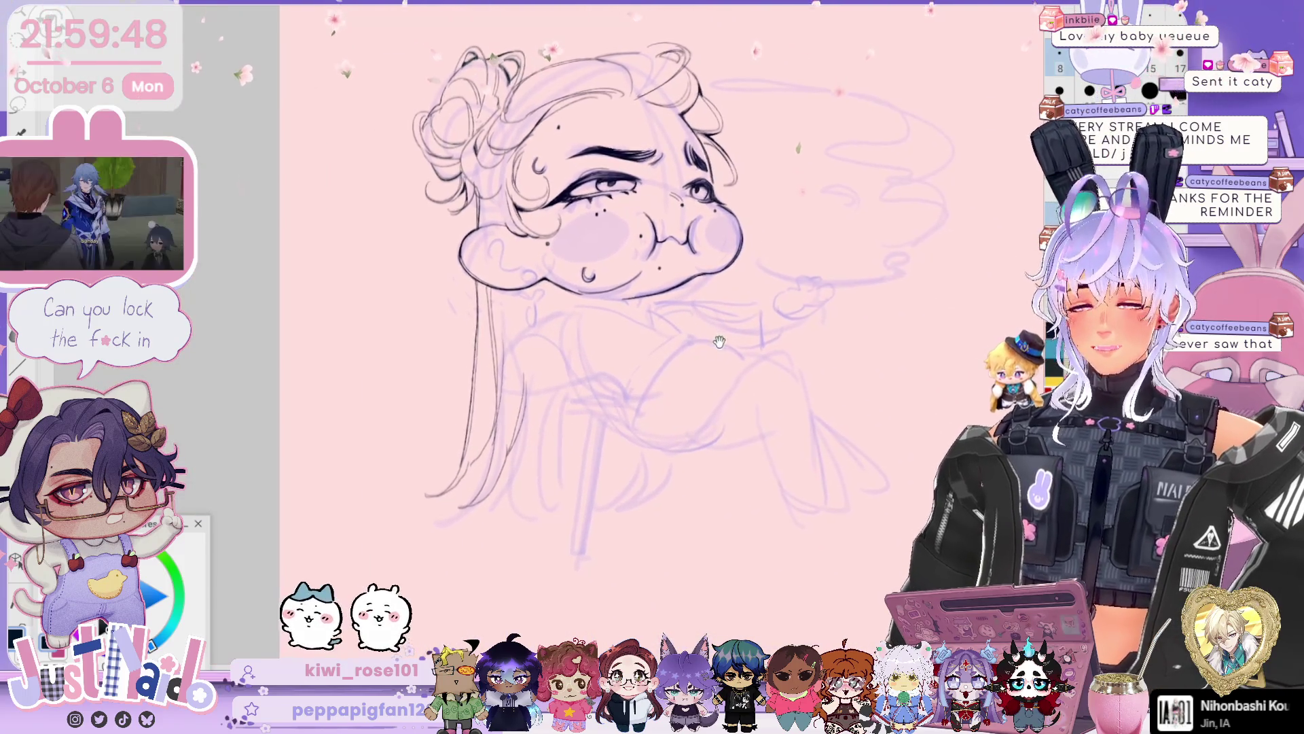
{"action": "scroll", "coordinate": [652, 327], "scroll_direction": "up", "scroll_amount": 3}
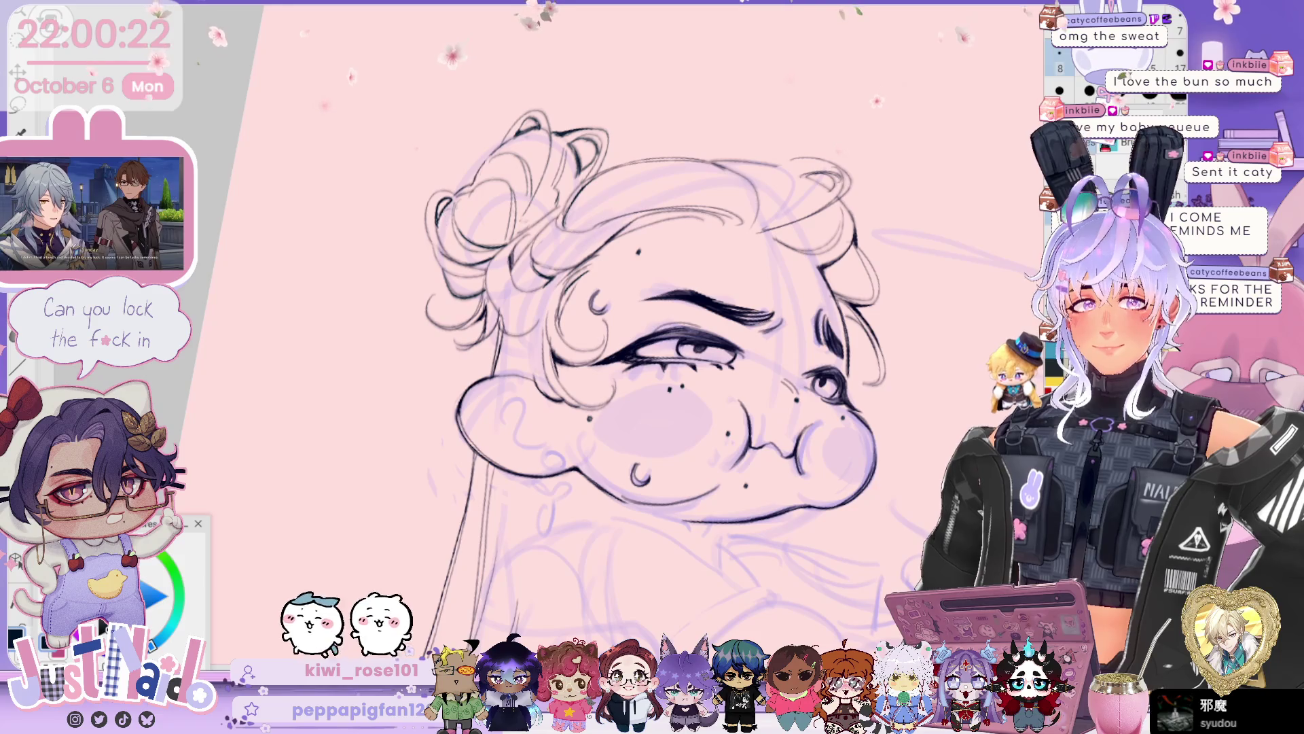
{"action": "key", "text": "minus"}
{"action": "mouse_move", "coordinate": [897, 241]}
{"action": "left_mouse_down"}
{"action": "mouse_move", "coordinate": [804, 142]}
{"action": "mouse_move", "coordinate": [756, 155]}
{"action": "left_mouse_up"}
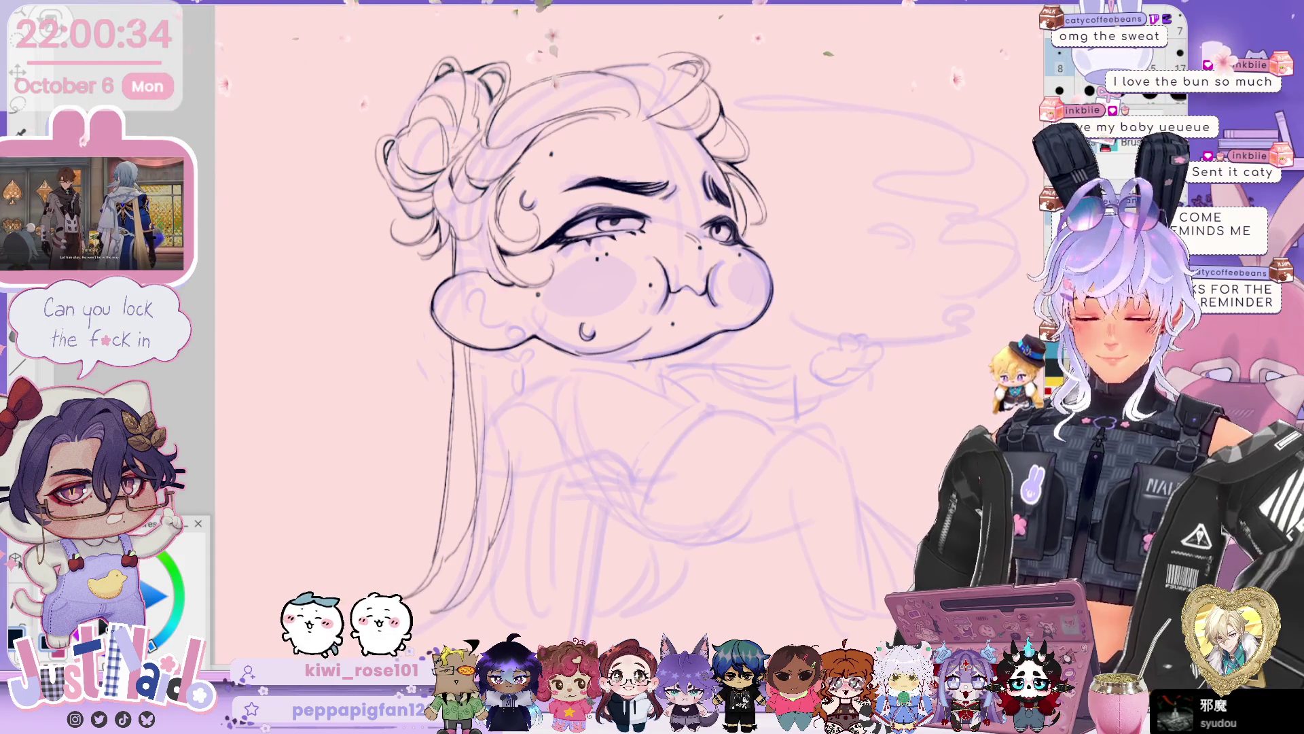
{"action": "mouse_move", "coordinate": [782, 273]}
{"action": "left_mouse_down"}
{"action": "mouse_move", "coordinate": [782, 231]}
{"action": "mouse_move", "coordinate": [741, 224]}
{"action": "mouse_move", "coordinate": [761, 258]}
{"action": "left_mouse_up"}
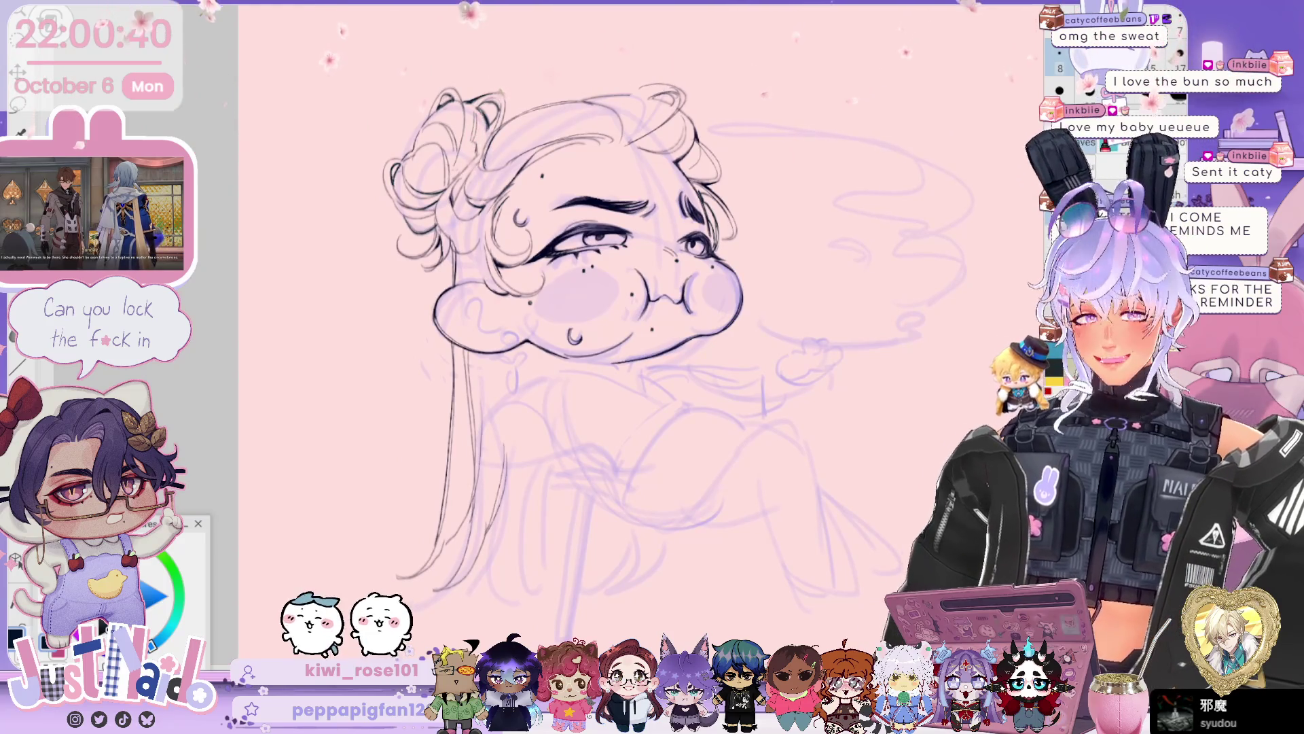
{"action": "left_click_drag", "start_coordinate": [765, 378], "coordinate": [743, 372]}
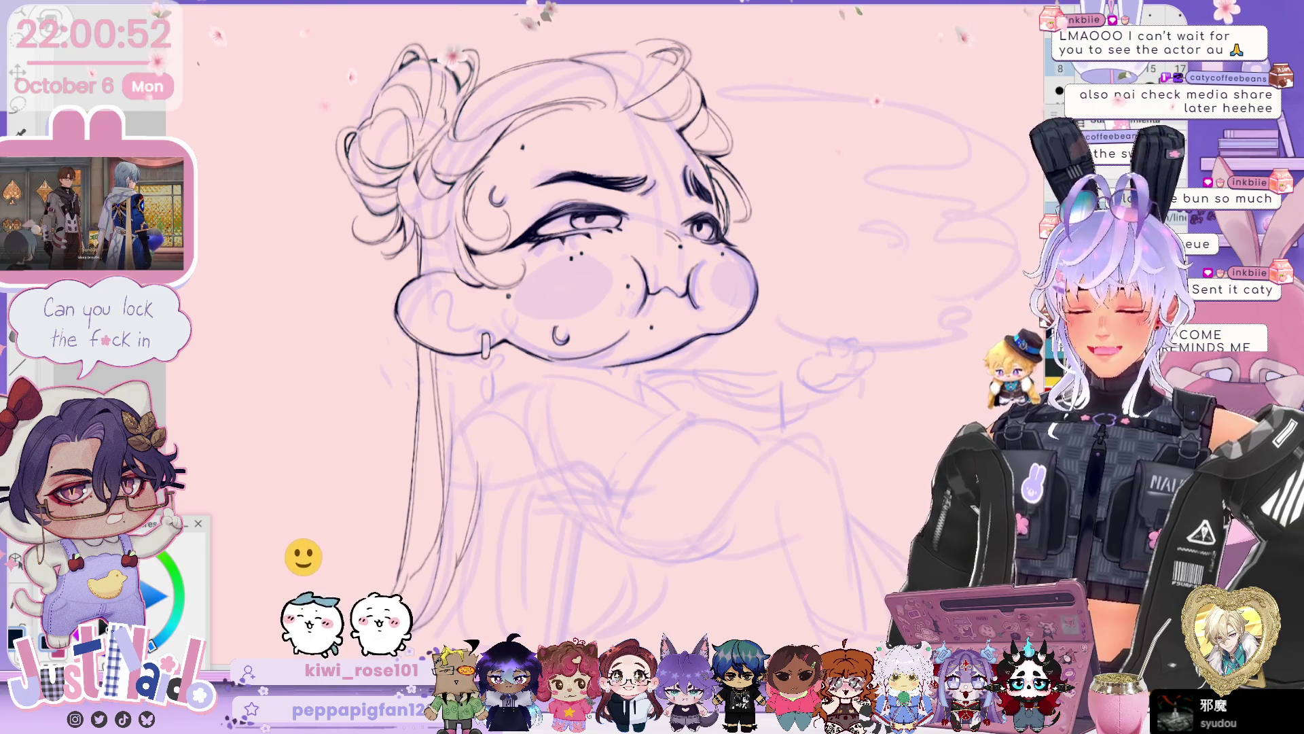
{"action": "scroll", "coordinate": [611, 305], "scroll_direction": "up", "scroll_amount": 2}
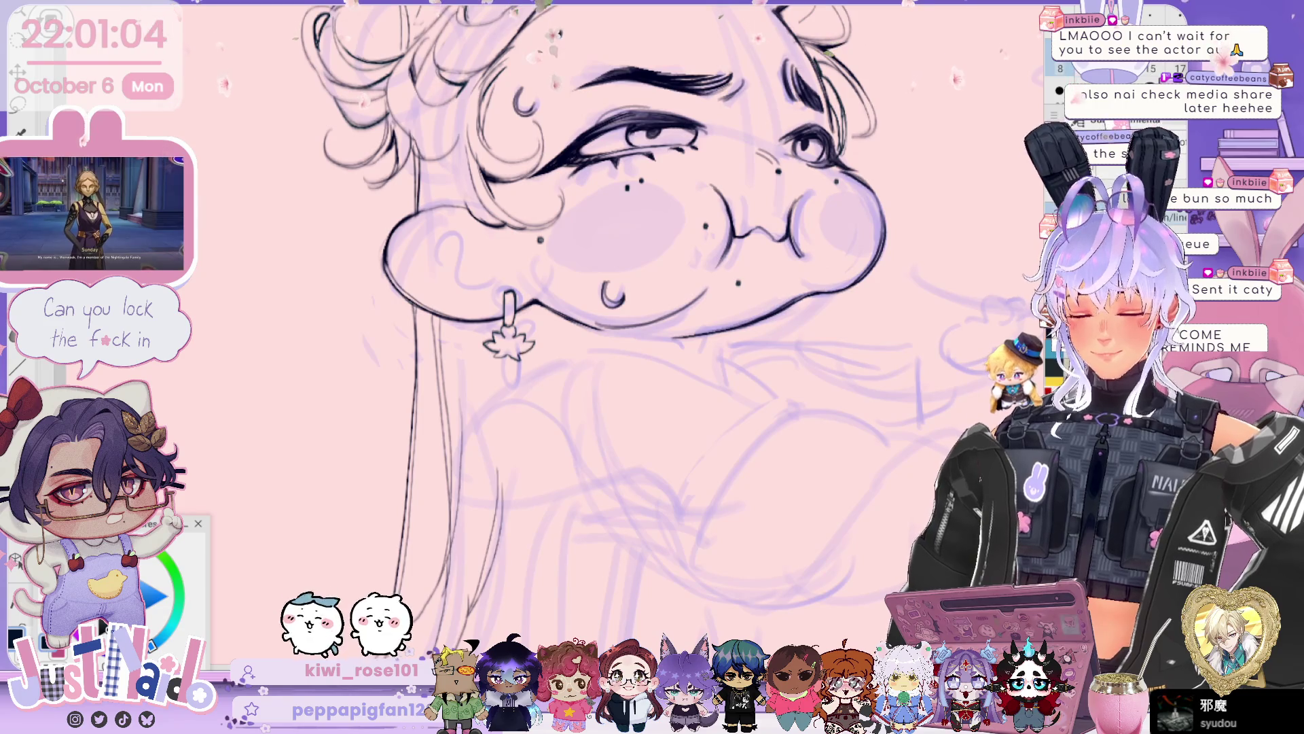
- Hang a ring and long oval drop under the flower charm, and add a small far-ear earring
{"action": "scroll", "coordinate": [591, 326], "scroll_direction": "down", "scroll_amount": 2}
{"action": "left_click_drag", "start_coordinate": [530, 312], "coordinate": [534, 330]}
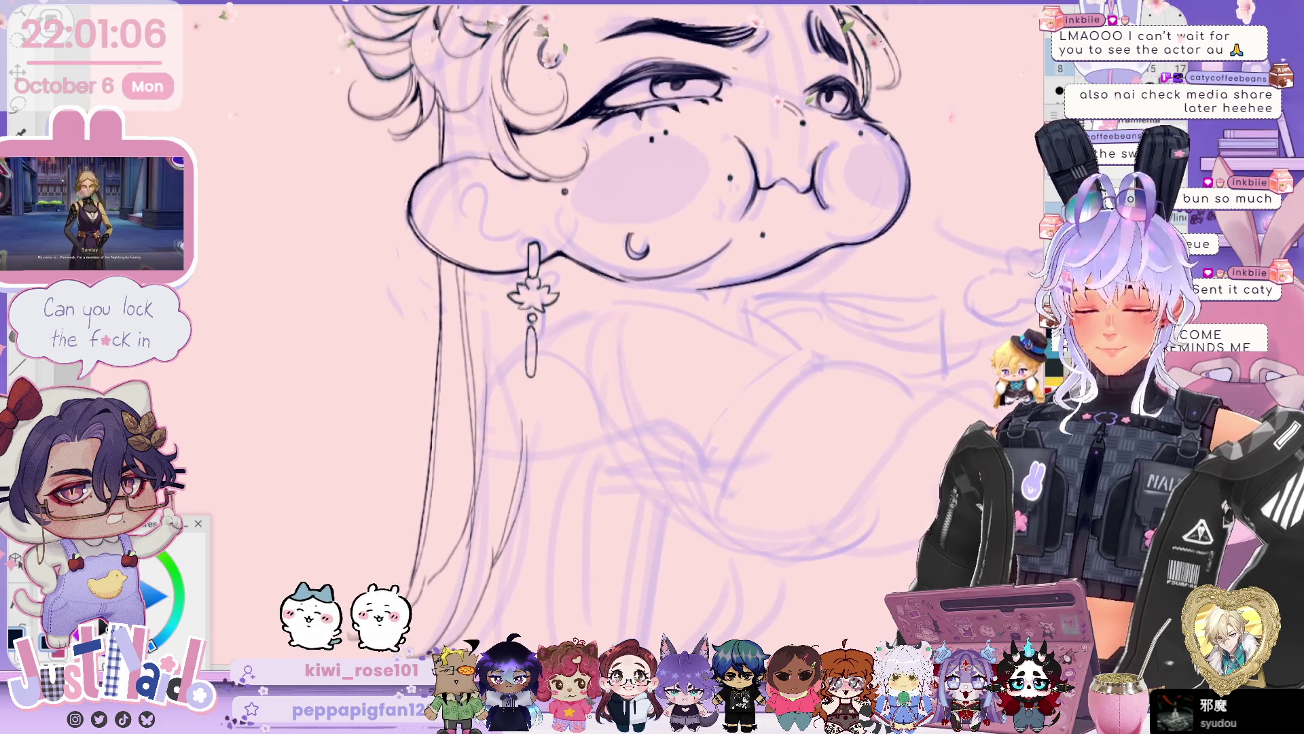
{"action": "scroll", "coordinate": [877, 155], "scroll_direction": "down", "scroll_amount": 2}
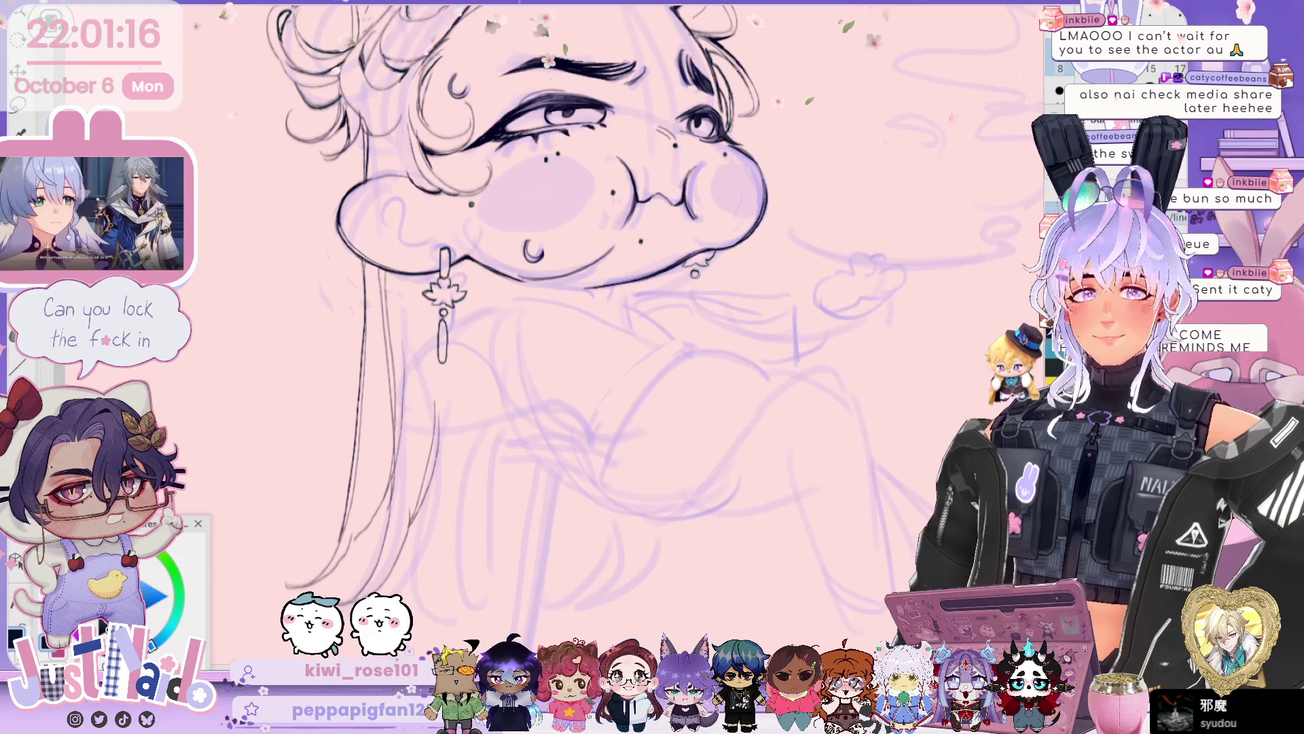
{"action": "scroll", "coordinate": [852, 280], "scroll_direction": "down", "scroll_amount": 3}
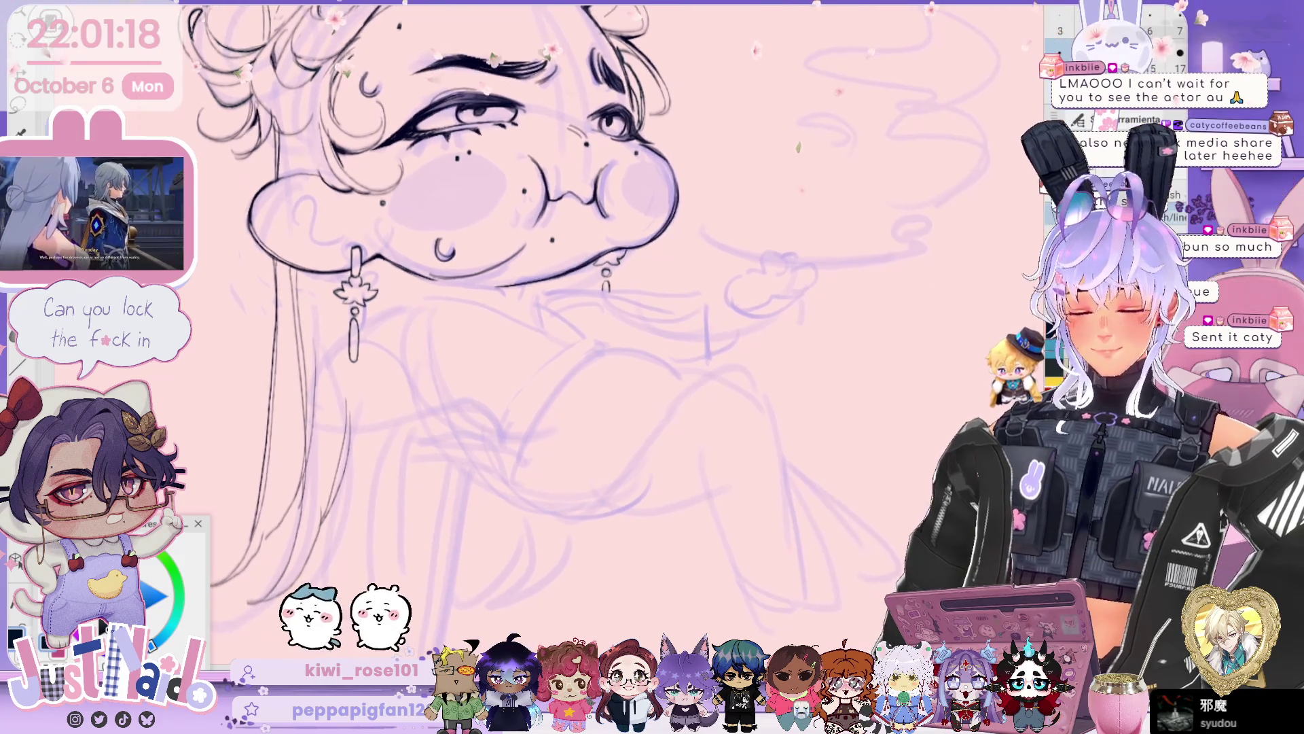
{"action": "scroll", "coordinate": [851, 280], "scroll_direction": "up", "scroll_amount": 3}
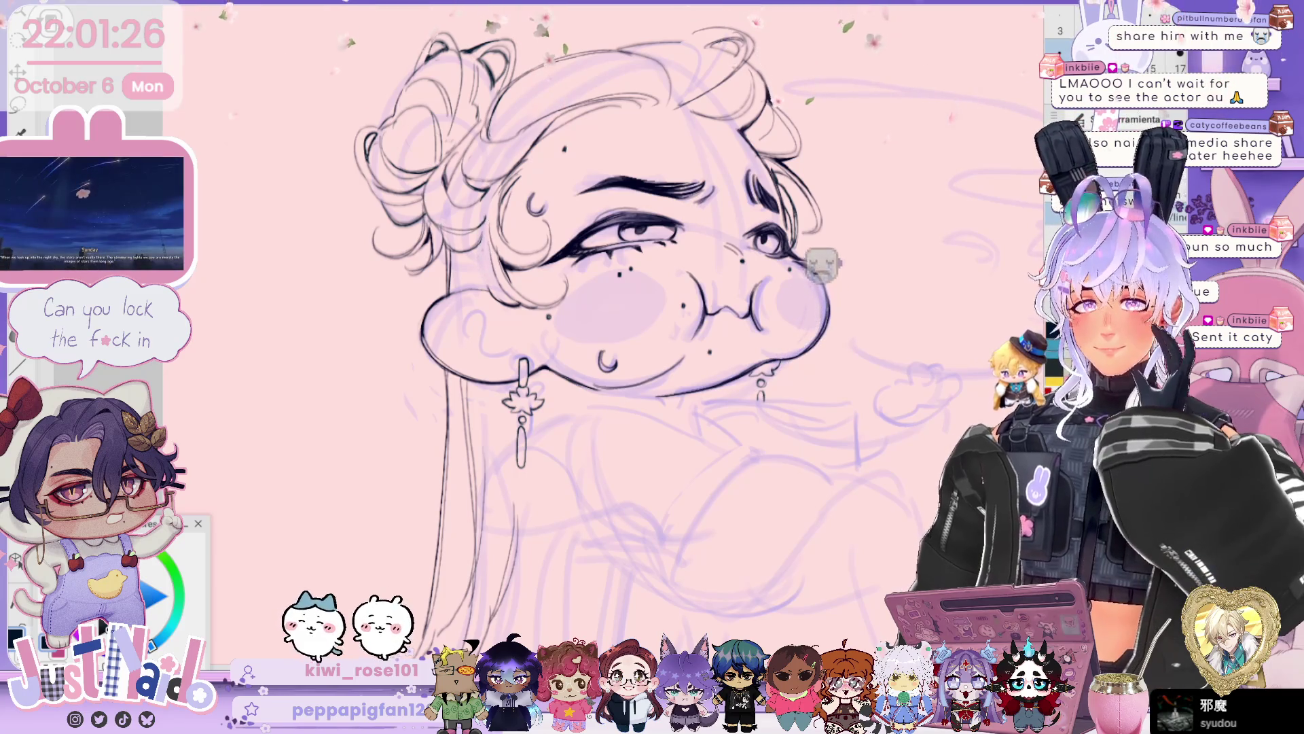
{"action": "scroll", "coordinate": [388, 152], "scroll_direction": "down", "scroll_amount": 2}
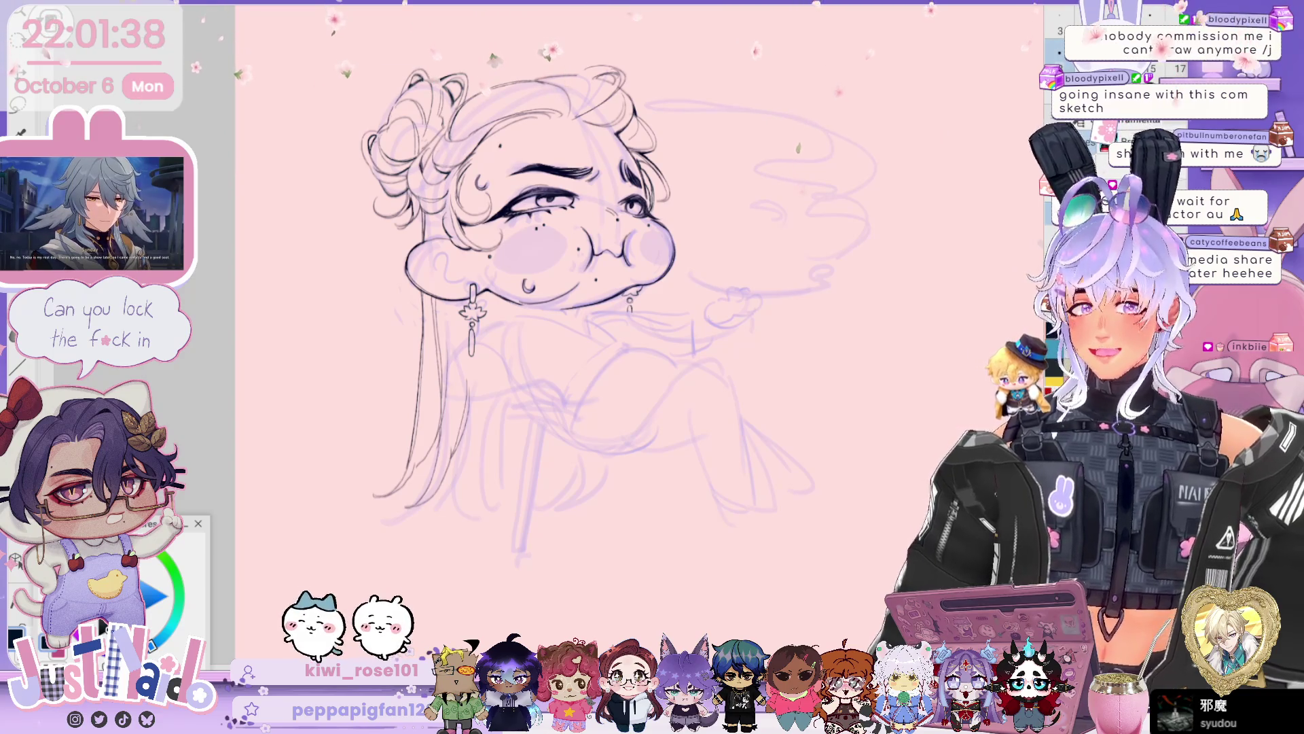
- Rotate, pan and zoom in on the inked face with its freckles and earrings
{"action": "scroll", "coordinate": [516, 306], "scroll_direction": "up", "scroll_amount": 2}
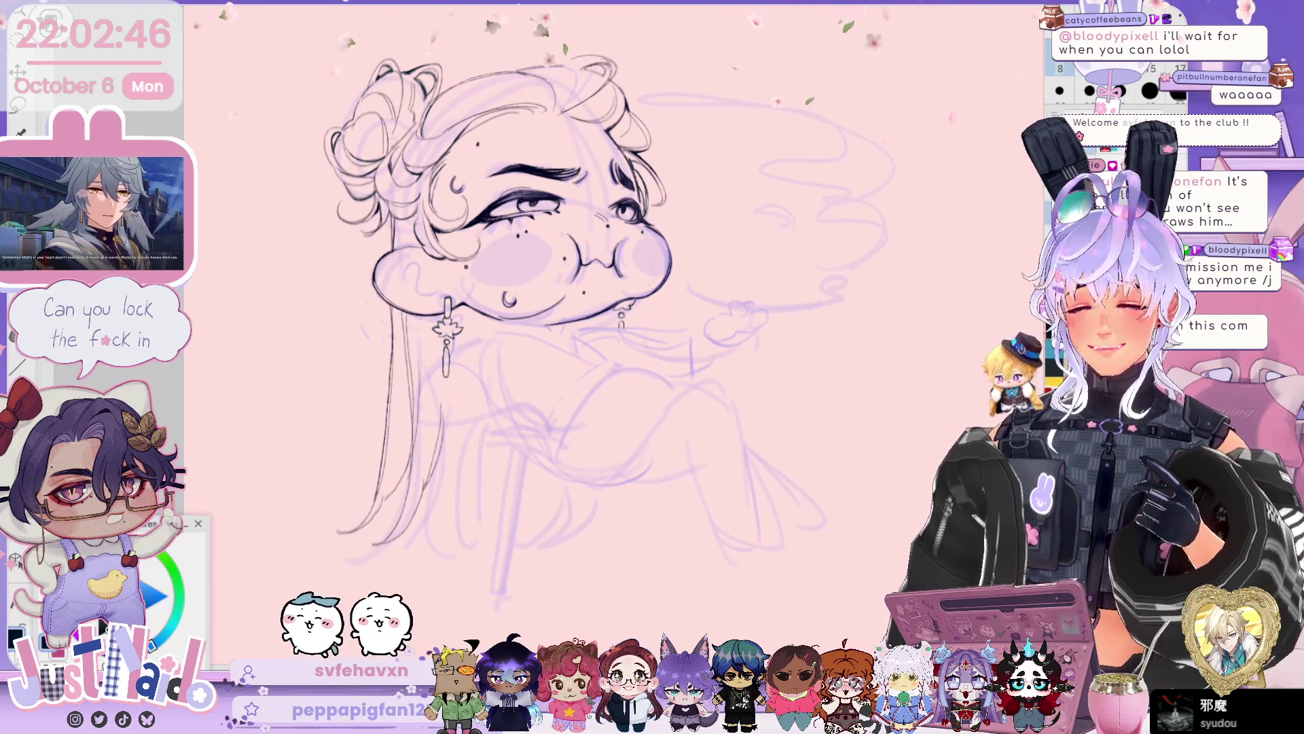
{"action": "mouse_move", "coordinate": [591, 265]}
{"action": "left_mouse_down"}
{"action": "mouse_move", "coordinate": [553, 248]}
{"action": "mouse_move", "coordinate": [656, 228]}
{"action": "mouse_move", "coordinate": [635, 235]}
{"action": "left_mouse_up"}
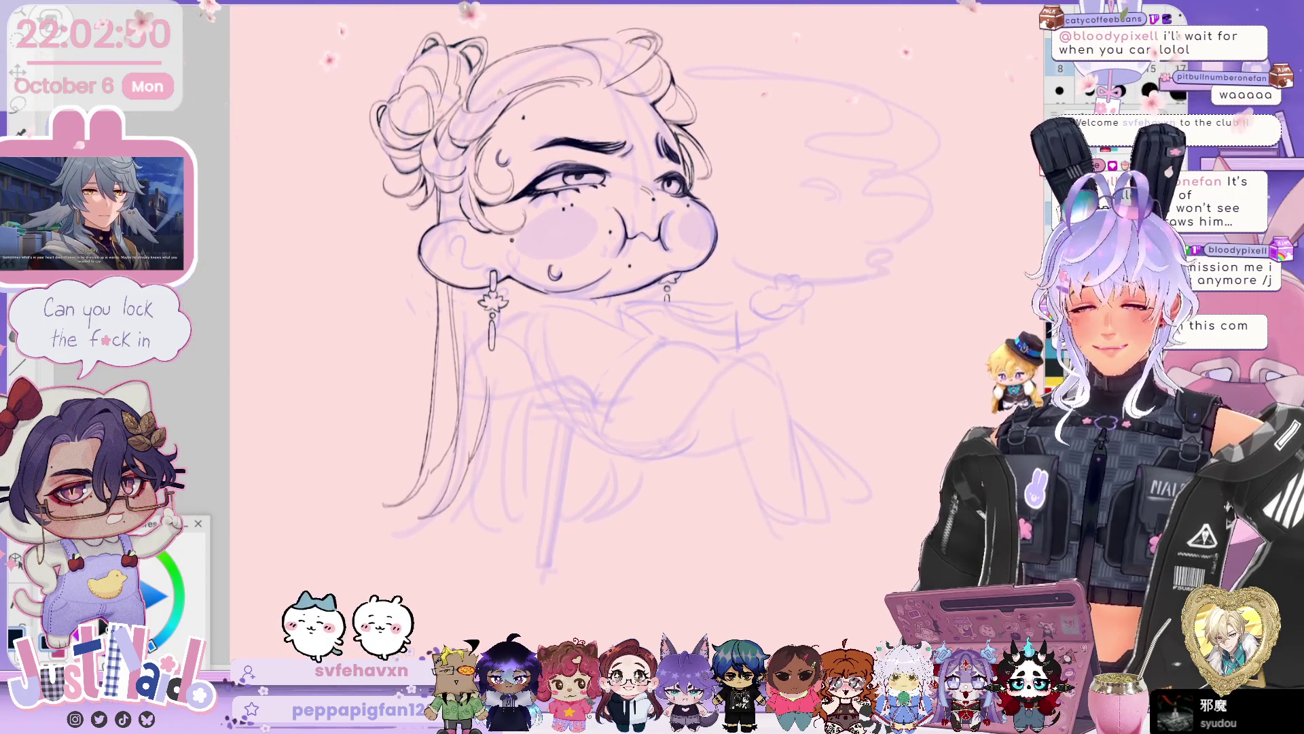
{"action": "mouse_move", "coordinate": [688, 278]}
{"action": "left_mouse_down"}
{"action": "mouse_move", "coordinate": [672, 306]}
{"action": "mouse_move", "coordinate": [741, 380]}
{"action": "left_mouse_up"}
{"action": "left_click_drag", "start_coordinate": [646, 306], "coordinate": [652, 319]}
{"action": "mouse_move", "coordinate": [632, 265]}
{"action": "left_mouse_down"}
{"action": "mouse_move", "coordinate": [669, 203]}
{"action": "mouse_move", "coordinate": [714, 190]}
{"action": "mouse_move", "coordinate": [727, 203]}
{"action": "left_mouse_up"}
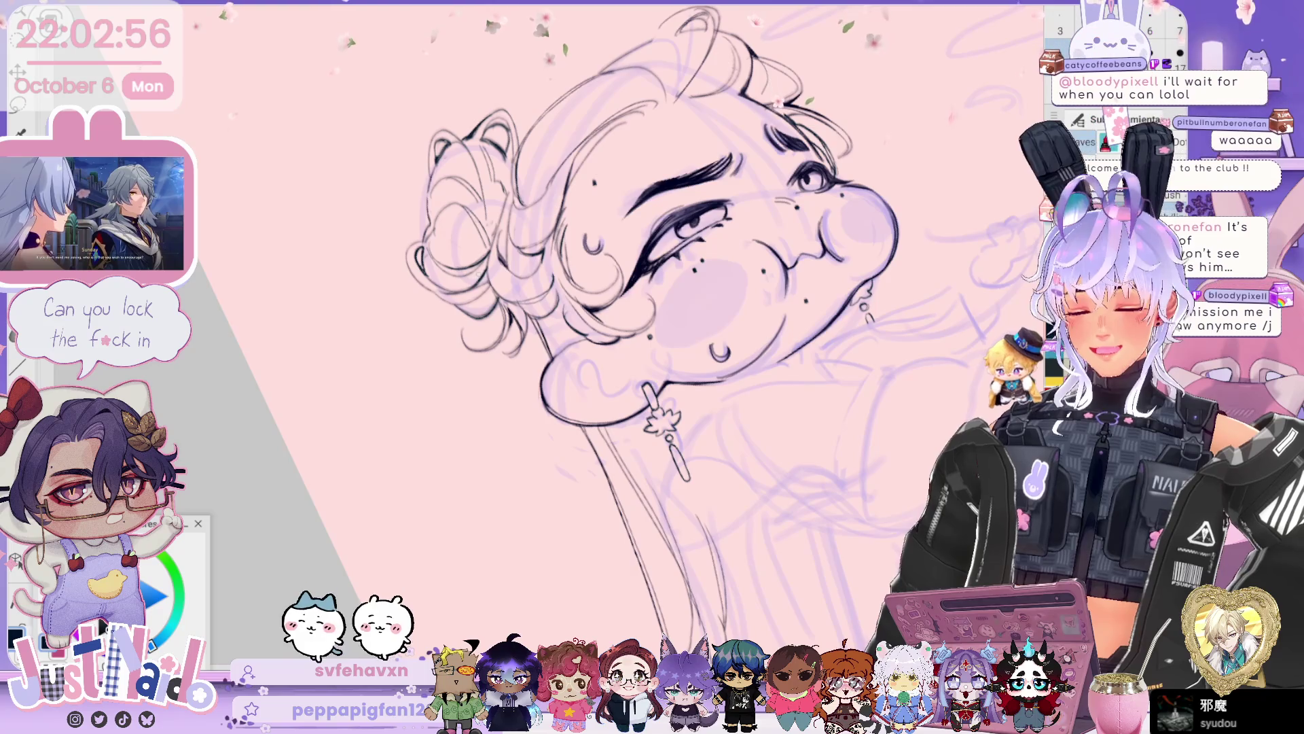
- Ink a diagonal hairpin through the left hair bun, undoing and redrawing the stroke once
{"action": "left_click_drag", "start_coordinate": [475, 290], "coordinate": [426, 361]}
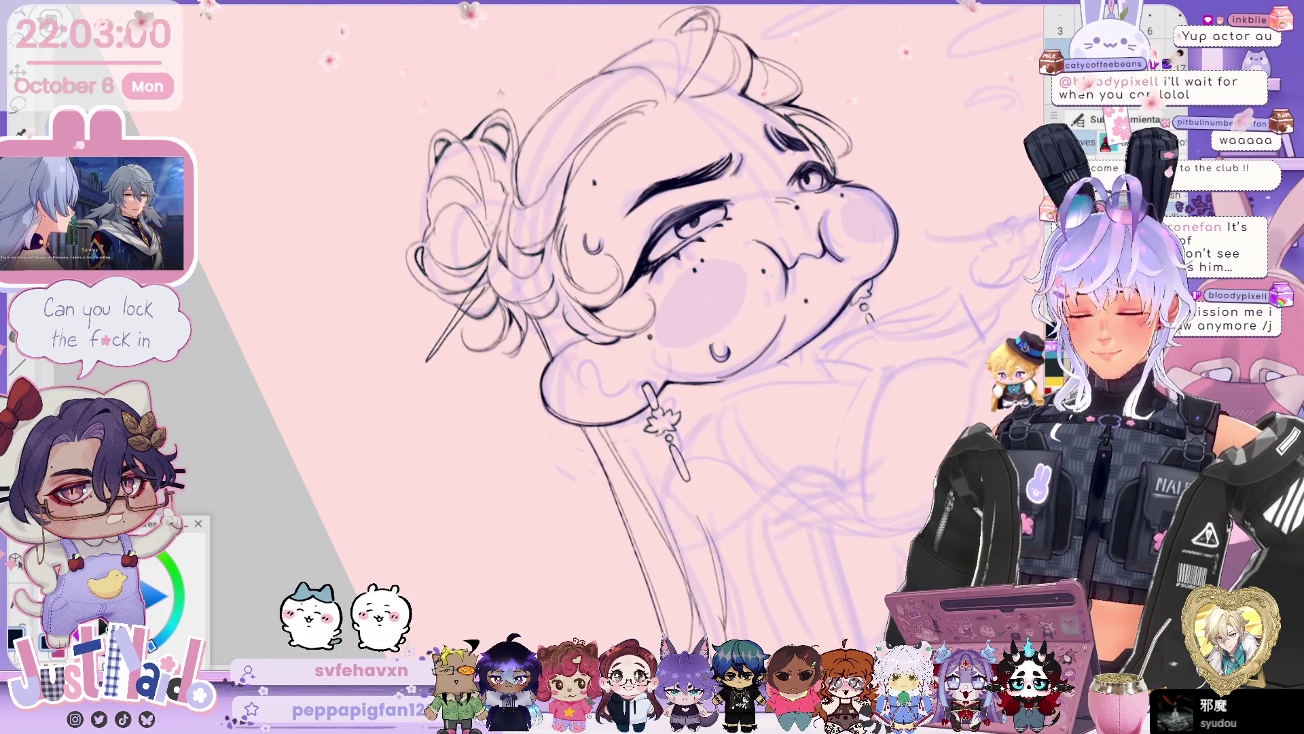
{"action": "key", "text": "ctrl+z"}
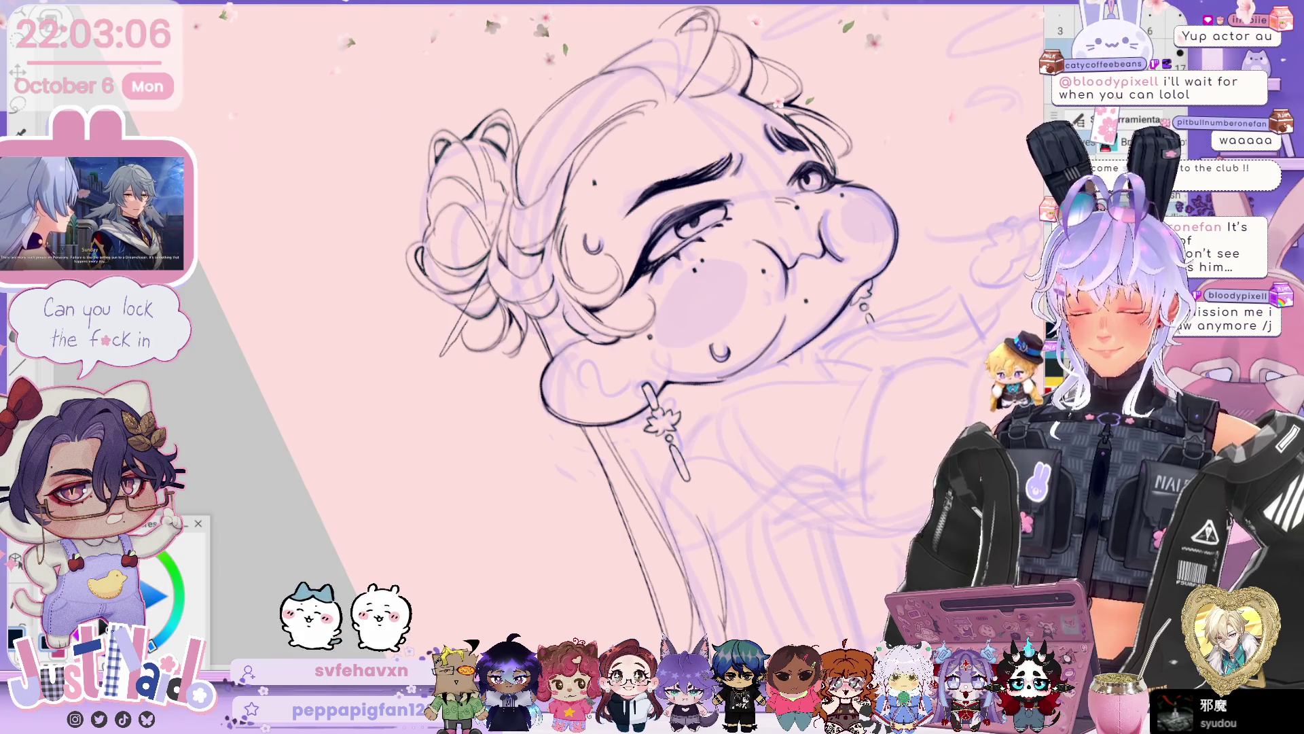
{"action": "key", "text": "ctrl+z"}
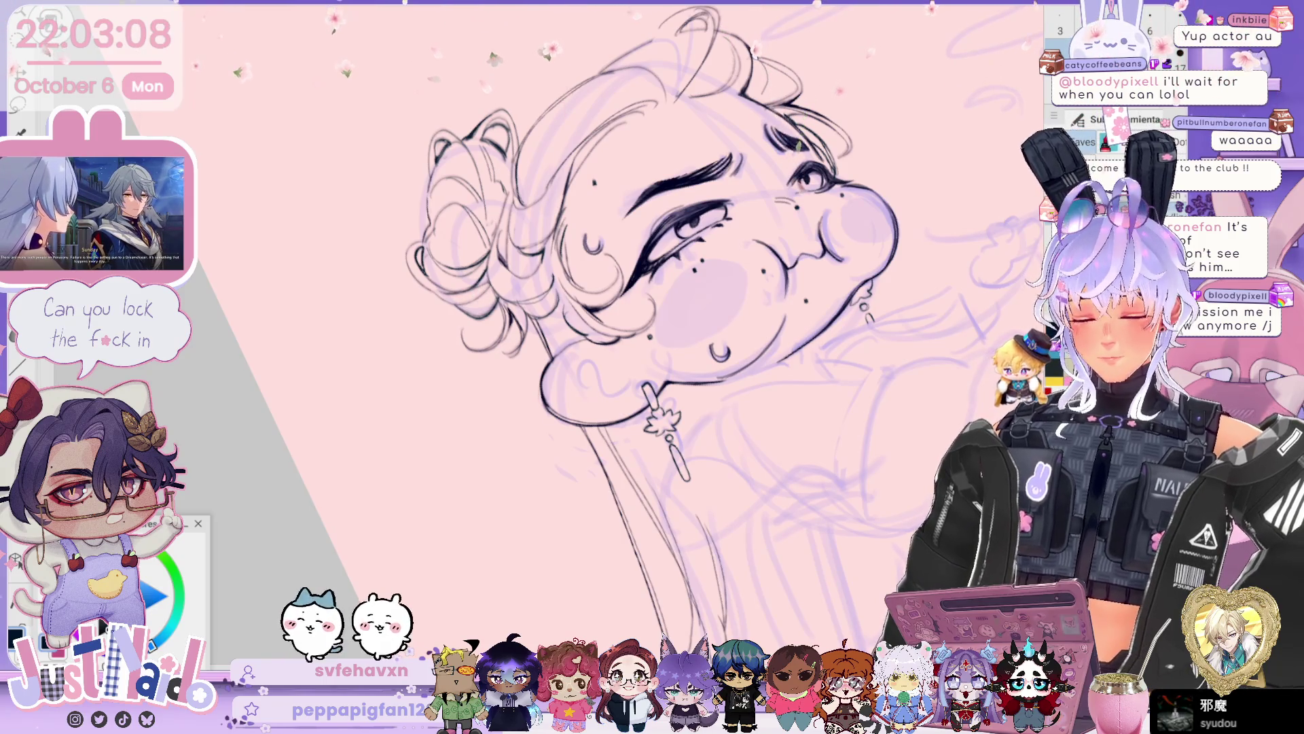
{"action": "left_click_drag", "start_coordinate": [487, 272], "coordinate": [446, 363]}
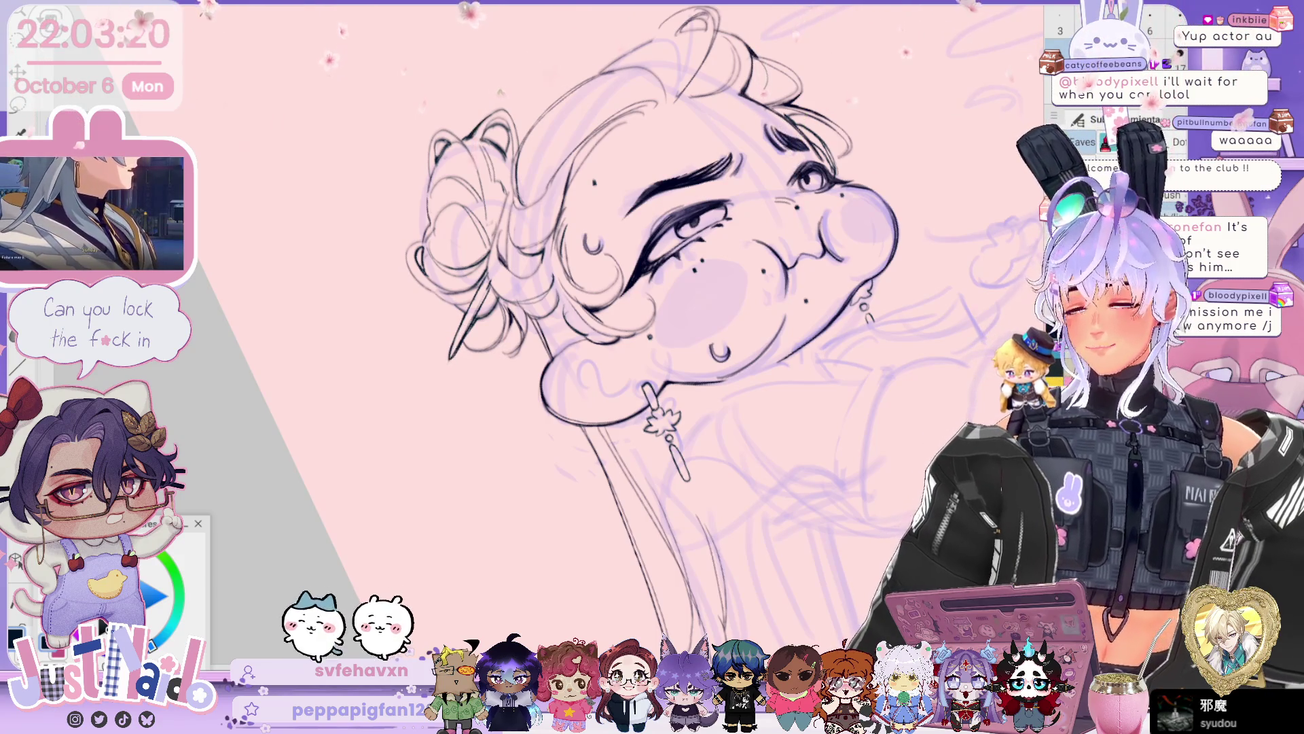
{"action": "scroll", "coordinate": [645, 326], "scroll_direction": "down", "scroll_amount": 3}
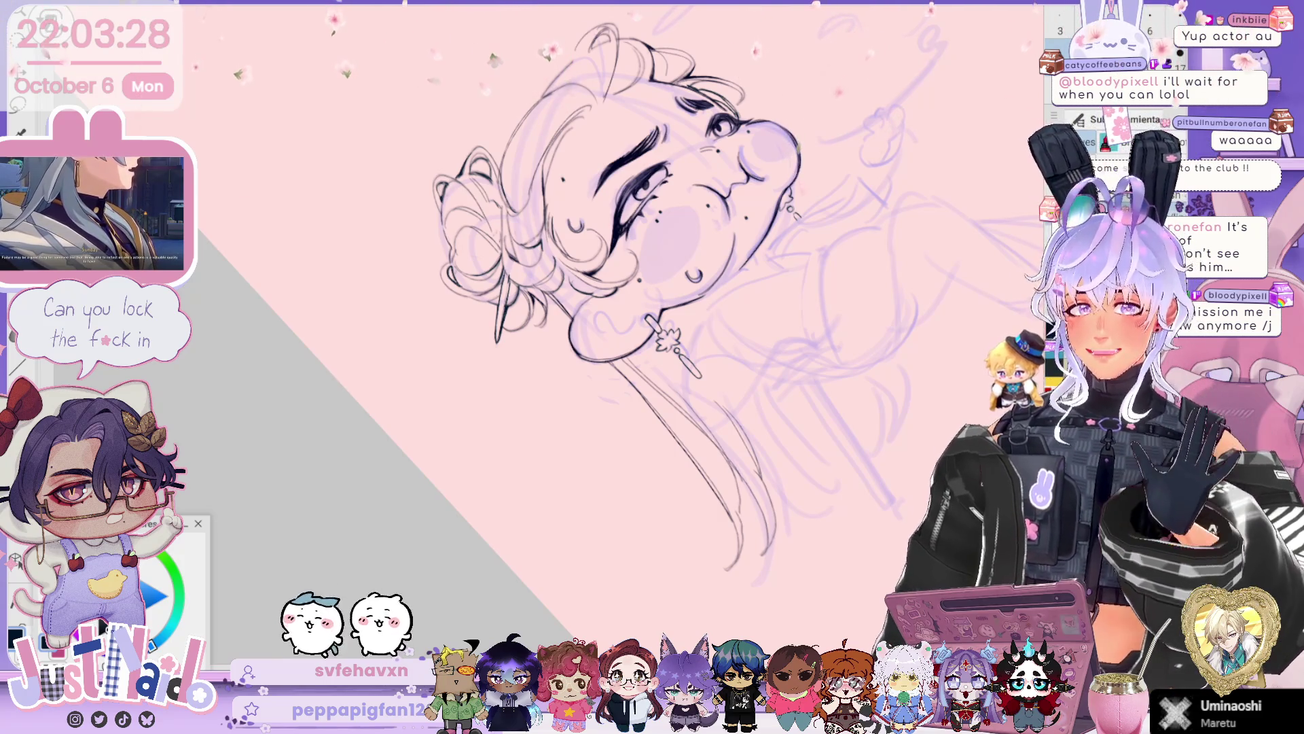
{"action": "left_click_drag", "start_coordinate": [652, 326], "coordinate": [547, 332]}
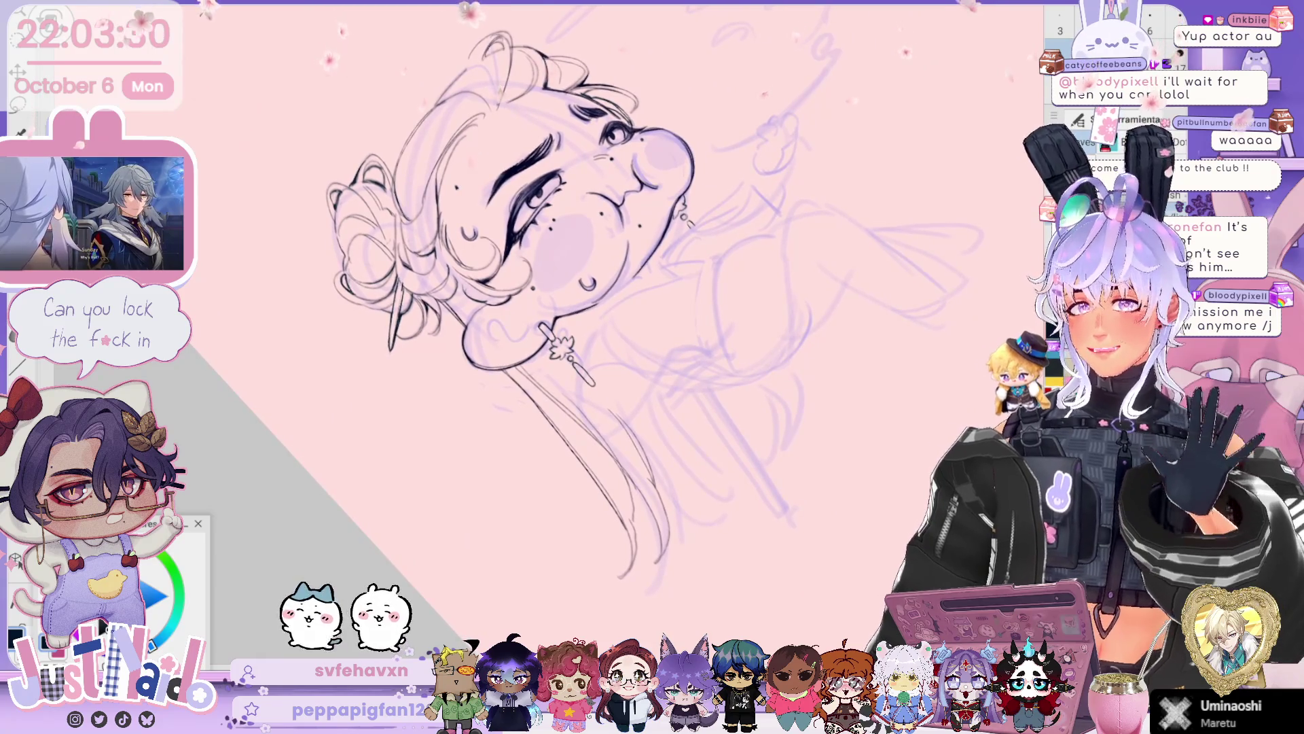
- Rotate the view so the head stands upright and zoom in closer on the face
{"action": "scroll", "coordinate": [584, 319], "scroll_direction": "up", "scroll_amount": 1}
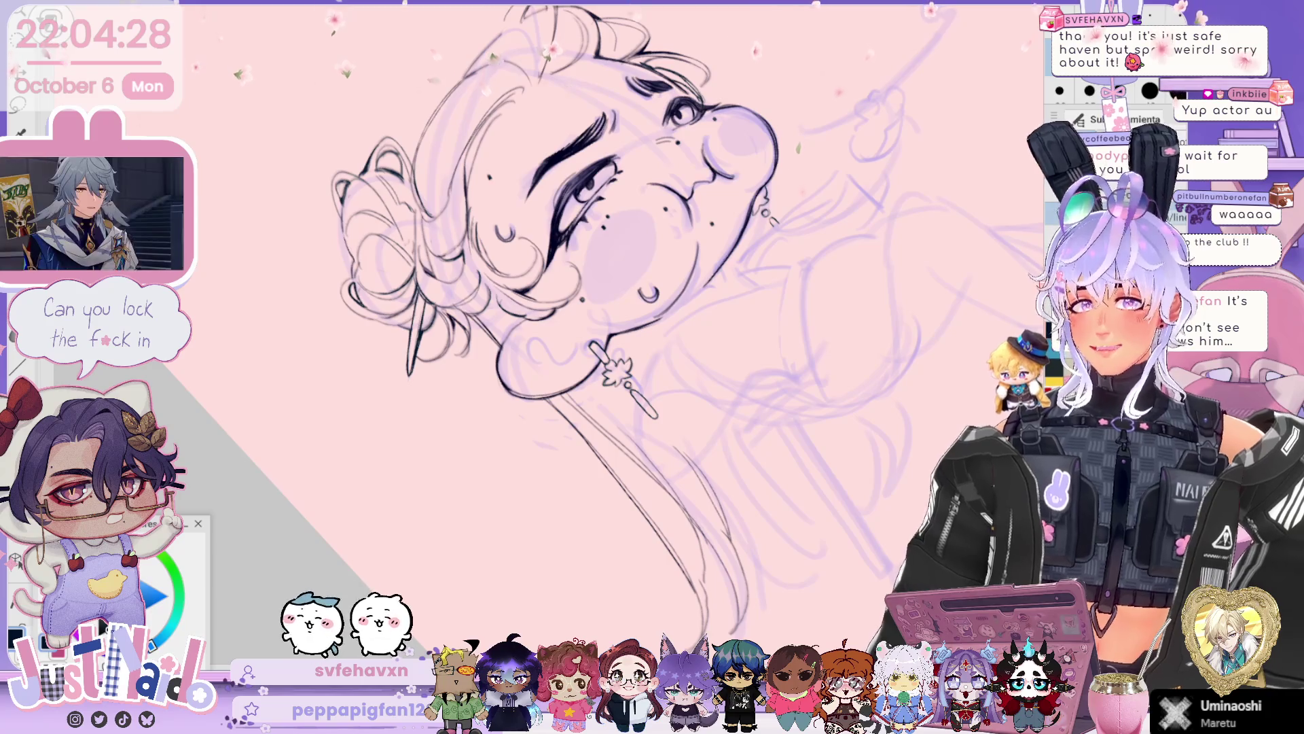
{"action": "mouse_move", "coordinate": [612, 340]}
{"action": "left_mouse_down"}
{"action": "mouse_move", "coordinate": [574, 319]}
{"action": "mouse_move", "coordinate": [564, 340]}
{"action": "mouse_move", "coordinate": [612, 305]}
{"action": "left_mouse_up"}
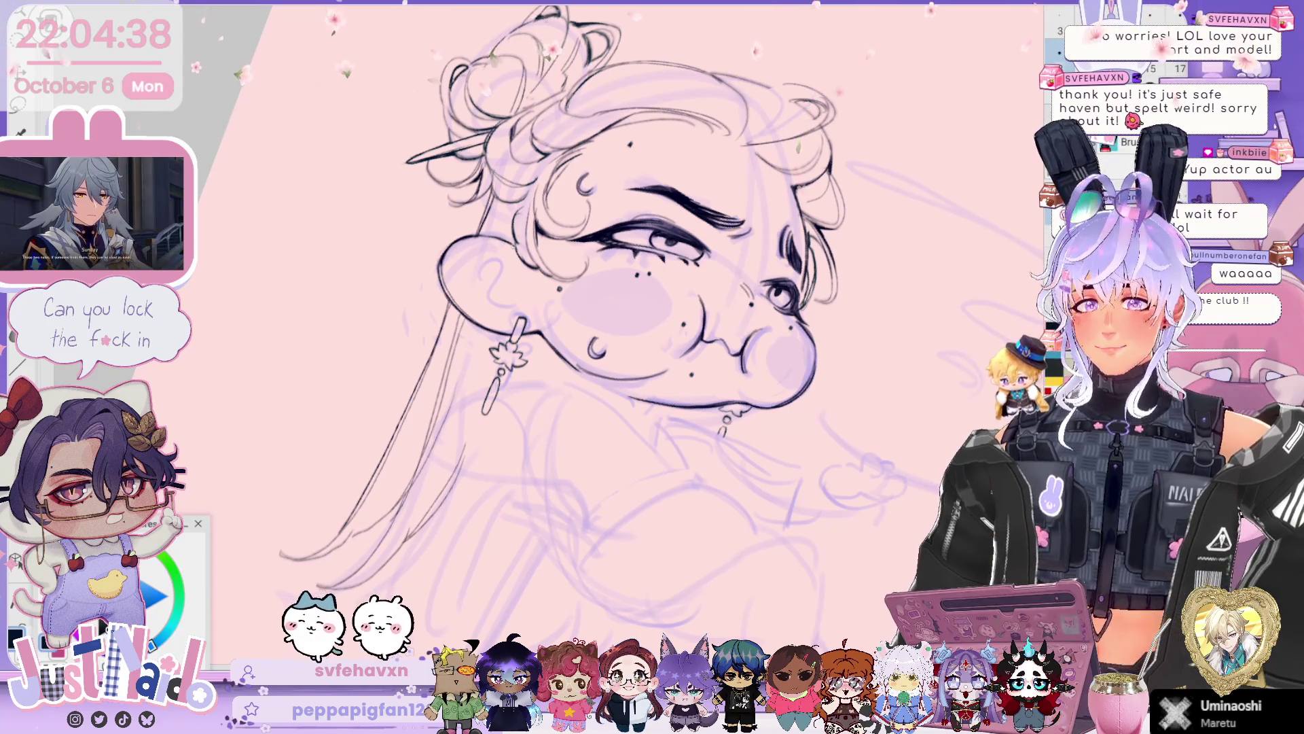
{"action": "left_click_drag", "start_coordinate": [598, 327], "coordinate": [652, 310]}
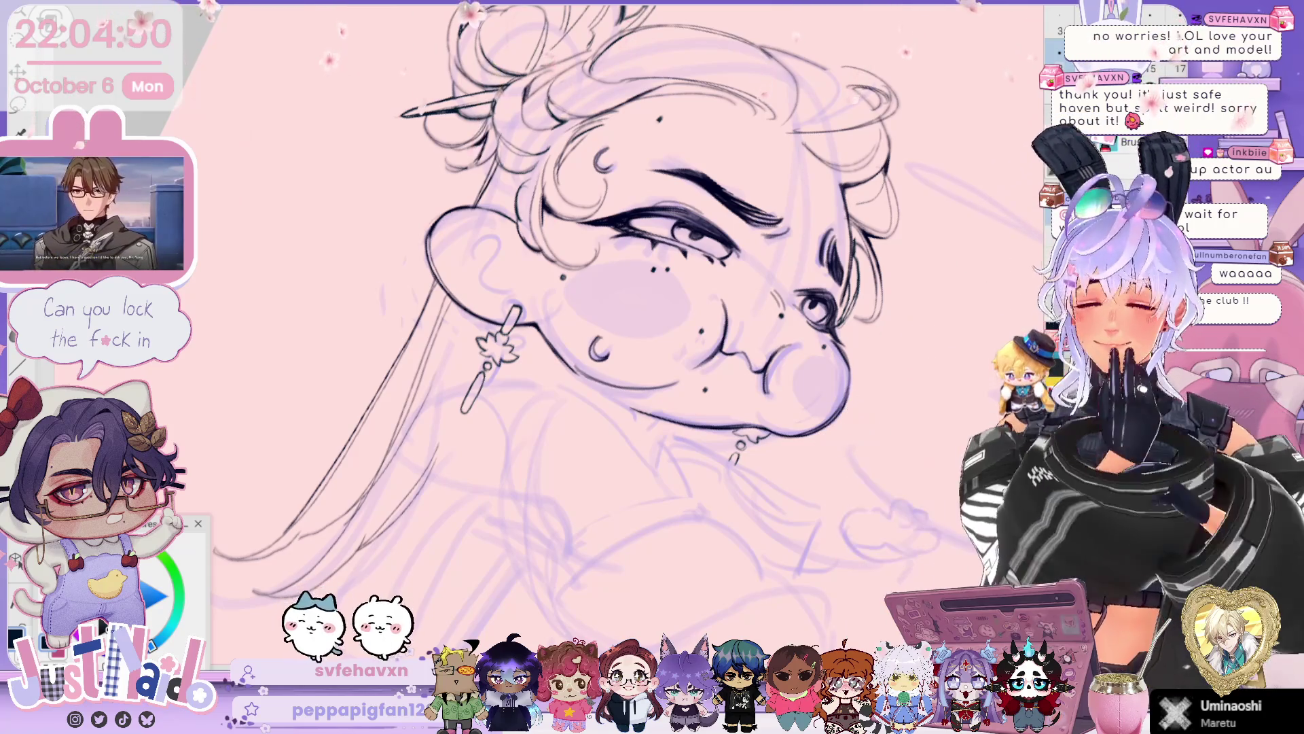
{"action": "scroll", "coordinate": [612, 305], "scroll_direction": "down", "scroll_amount": 3}
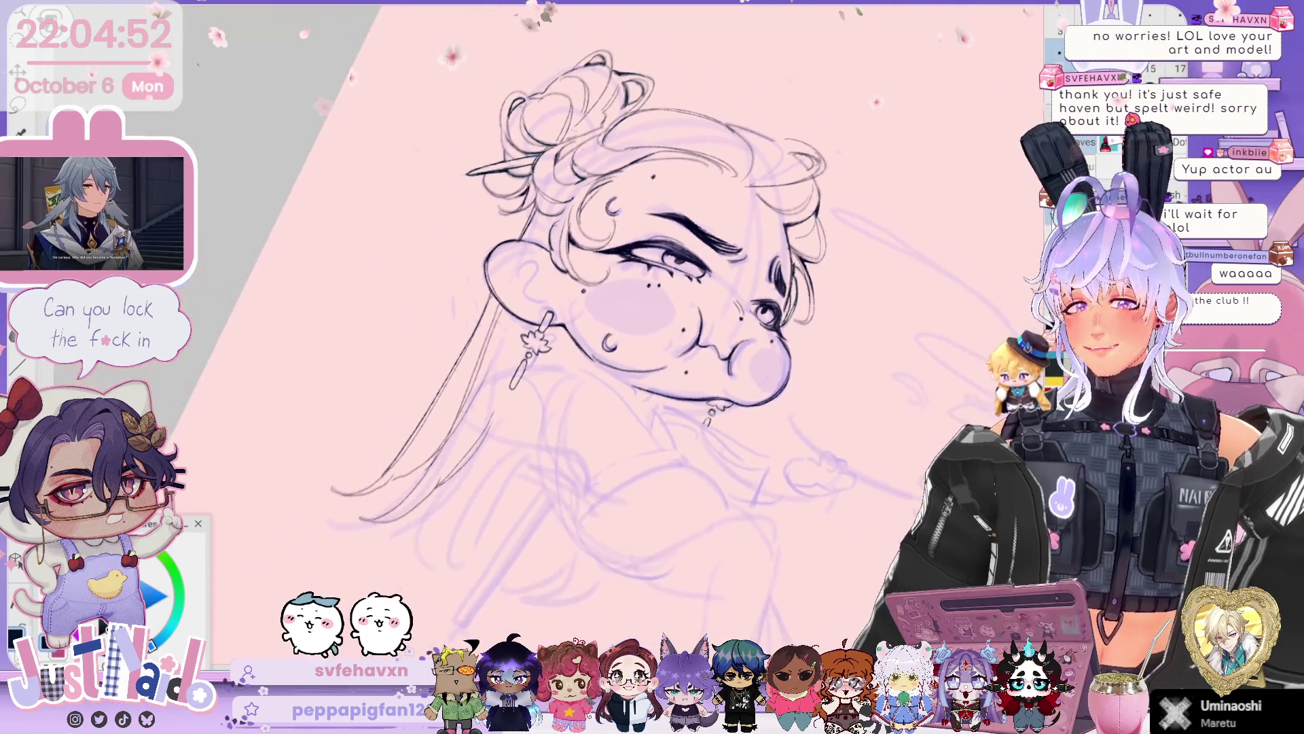
{"action": "scroll", "coordinate": [652, 271], "scroll_direction": "up", "scroll_amount": 2}
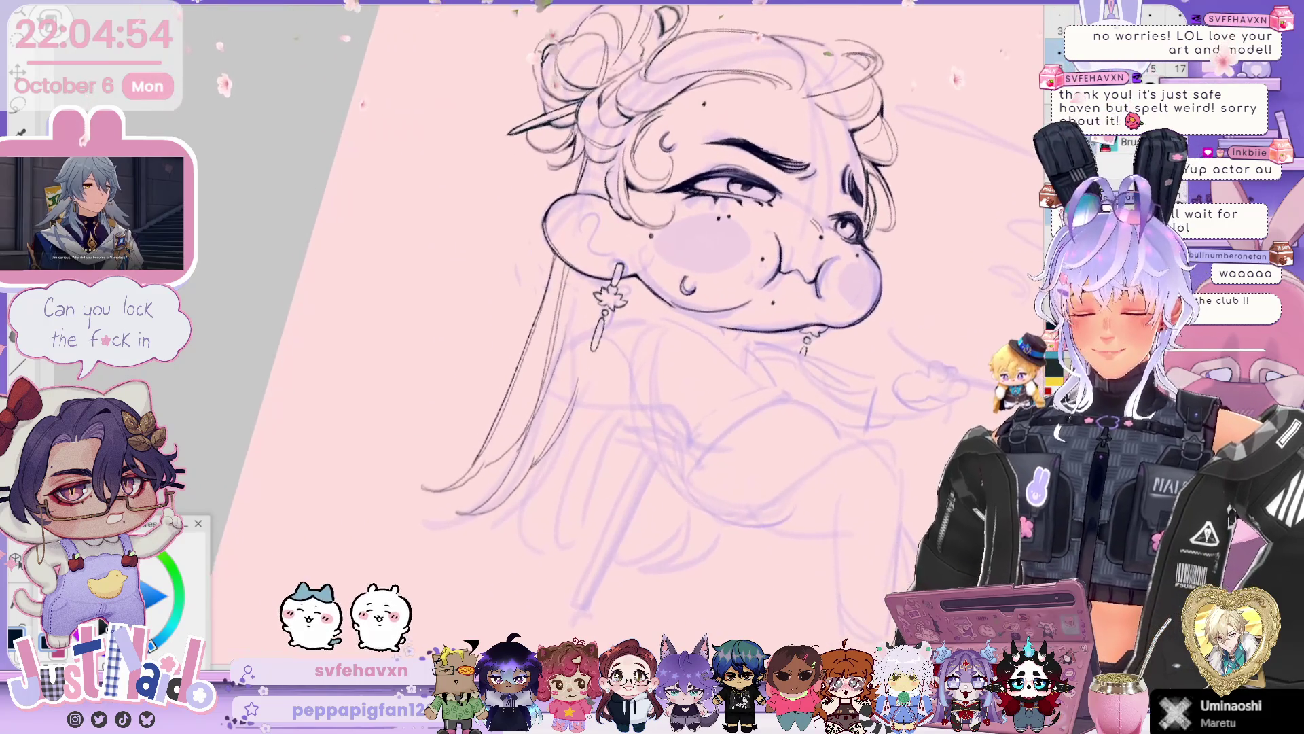
{"action": "scroll", "coordinate": [611, 271], "scroll_direction": "down", "scroll_amount": 2}
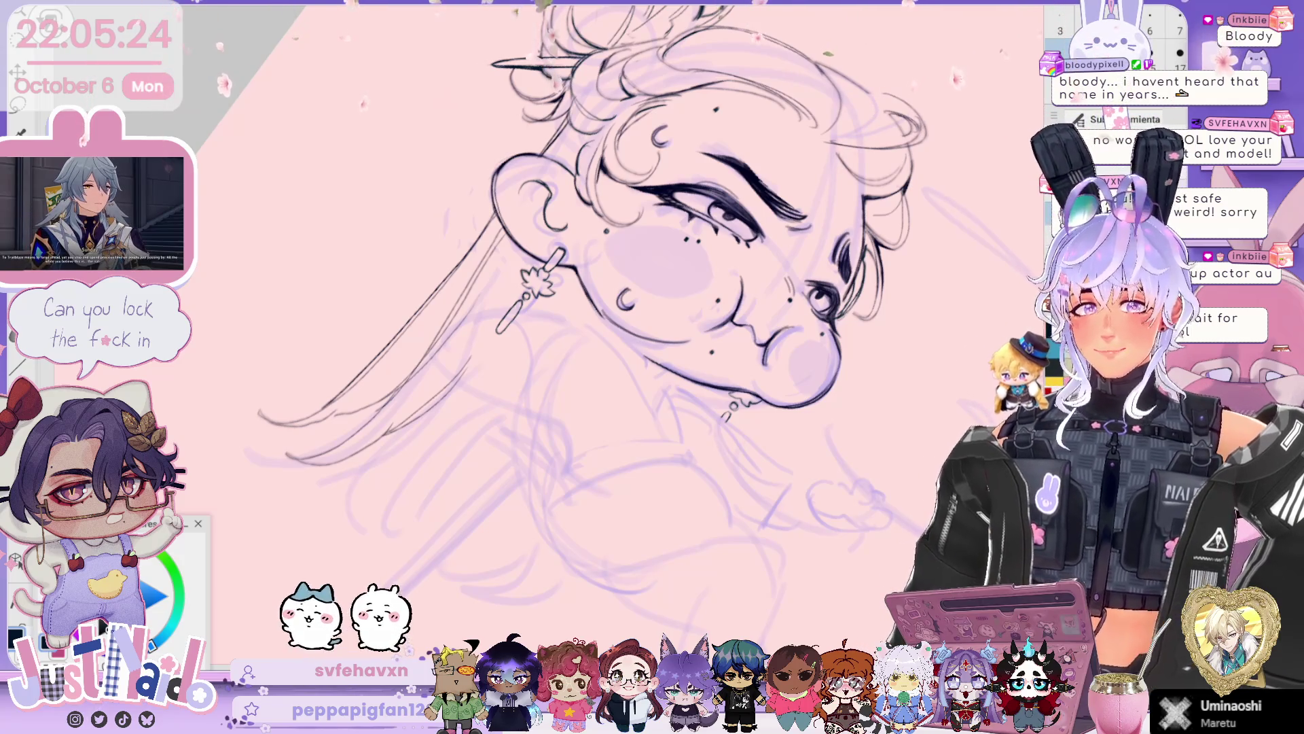
{"action": "mouse_move", "coordinate": [611, 353]}
{"action": "left_mouse_down"}
{"action": "mouse_move", "coordinate": [652, 333]}
{"action": "mouse_move", "coordinate": [689, 387]}
{"action": "left_mouse_up"}
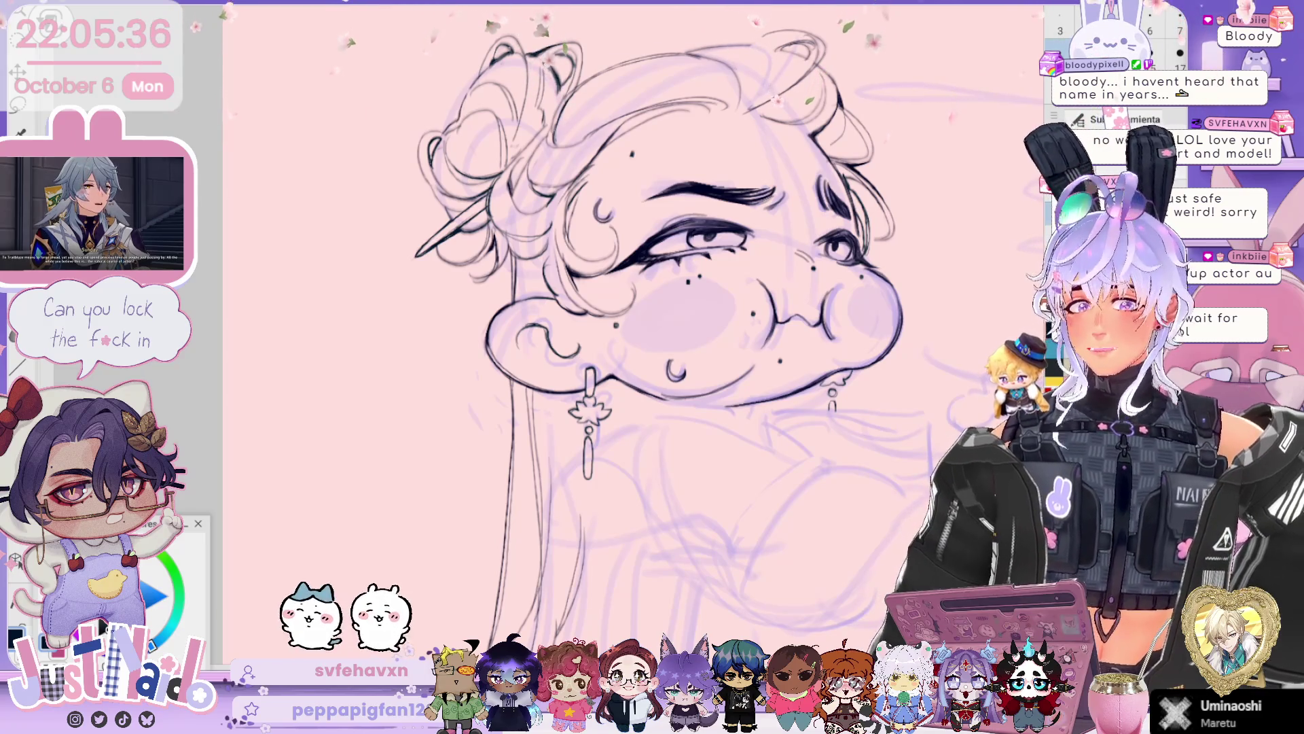
{"action": "mouse_move", "coordinate": [612, 340]}
{"action": "left_mouse_down"}
{"action": "mouse_move", "coordinate": [642, 353]}
{"action": "mouse_move", "coordinate": [611, 326]}
{"action": "mouse_move", "coordinate": [584, 381]}
{"action": "mouse_move", "coordinate": [543, 415]}
{"action": "left_mouse_up"}
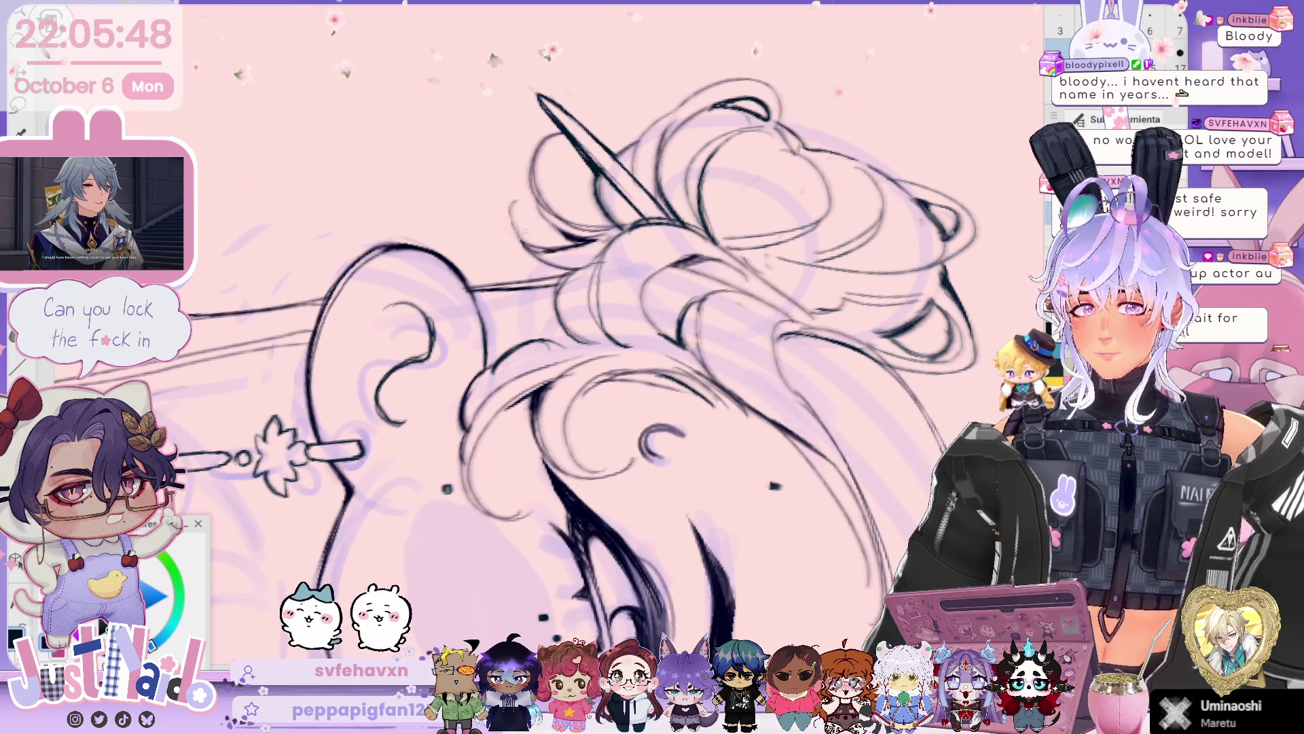
{"action": "scroll", "coordinate": [525, 214], "scroll_direction": "down", "scroll_amount": 5}
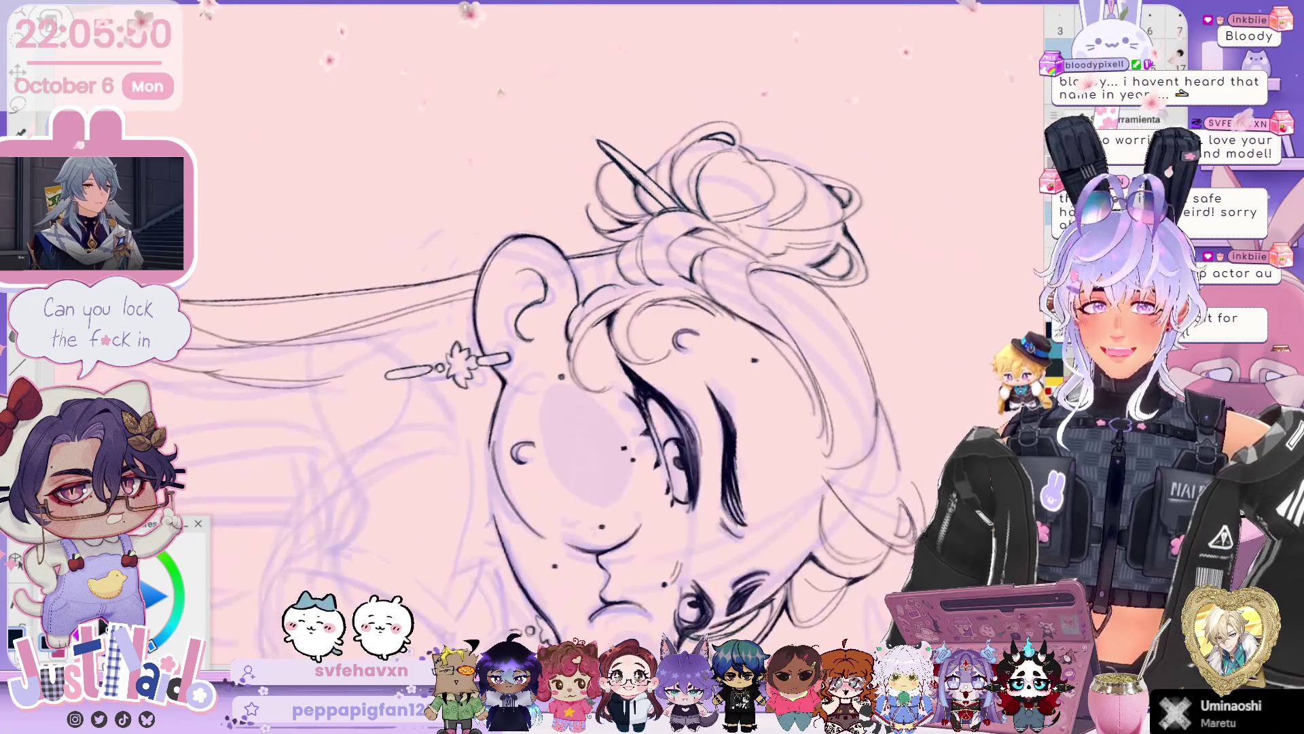
{"action": "scroll", "coordinate": [632, 326], "scroll_direction": "down", "scroll_amount": 3}
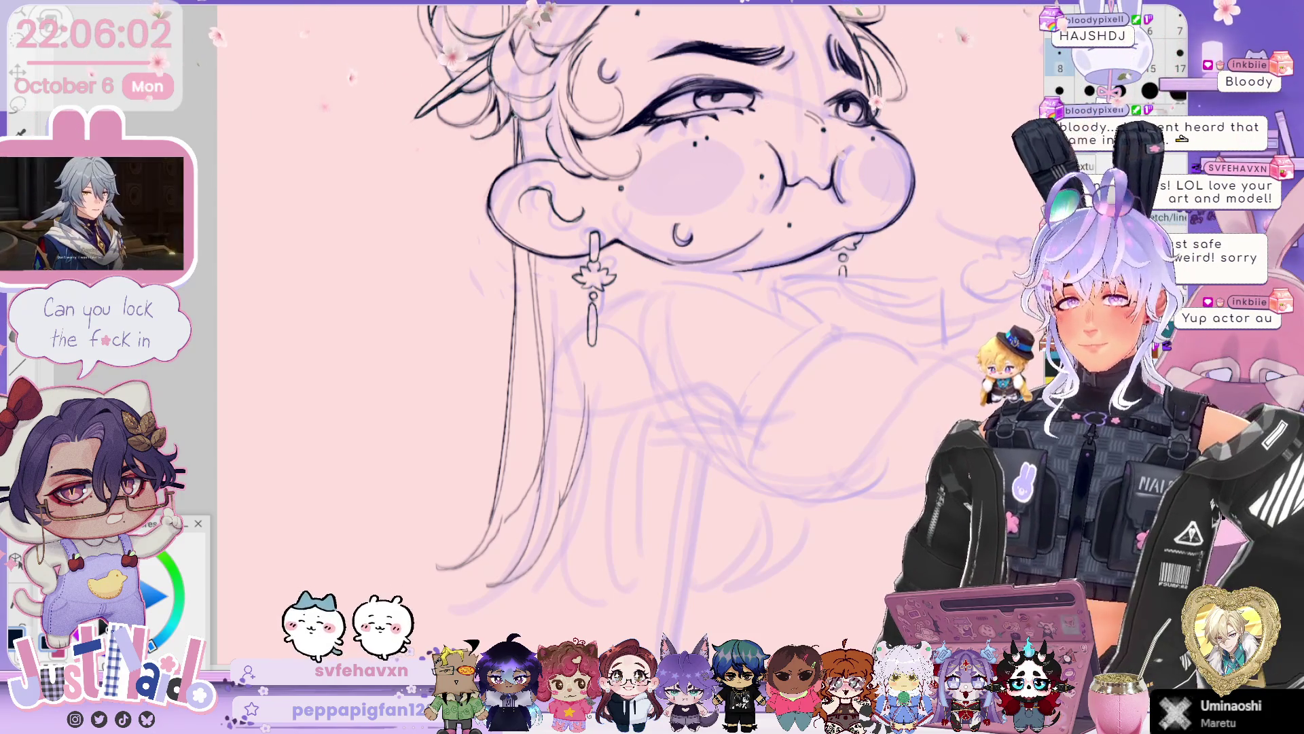
{"action": "mouse_move", "coordinate": [594, 279]}
{"action": "left_mouse_down"}
{"action": "mouse_move", "coordinate": [533, 299]}
{"action": "mouse_move", "coordinate": [449, 301]}
{"action": "mouse_move", "coordinate": [425, 320]}
{"action": "mouse_move", "coordinate": [458, 322]}
{"action": "left_mouse_up"}
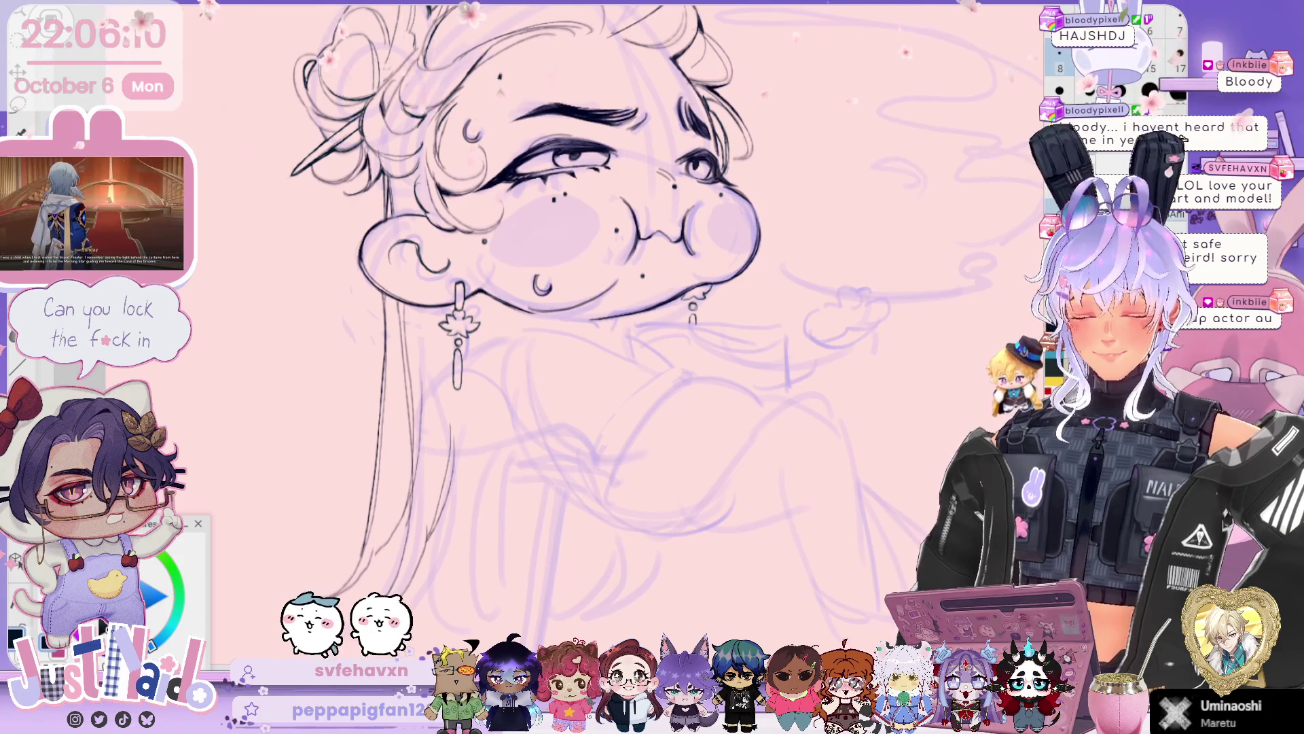
- Ink a short stroke just under the chibi's chin and recentre on the finished head
{"action": "key", "text": "ctrl+minus"}
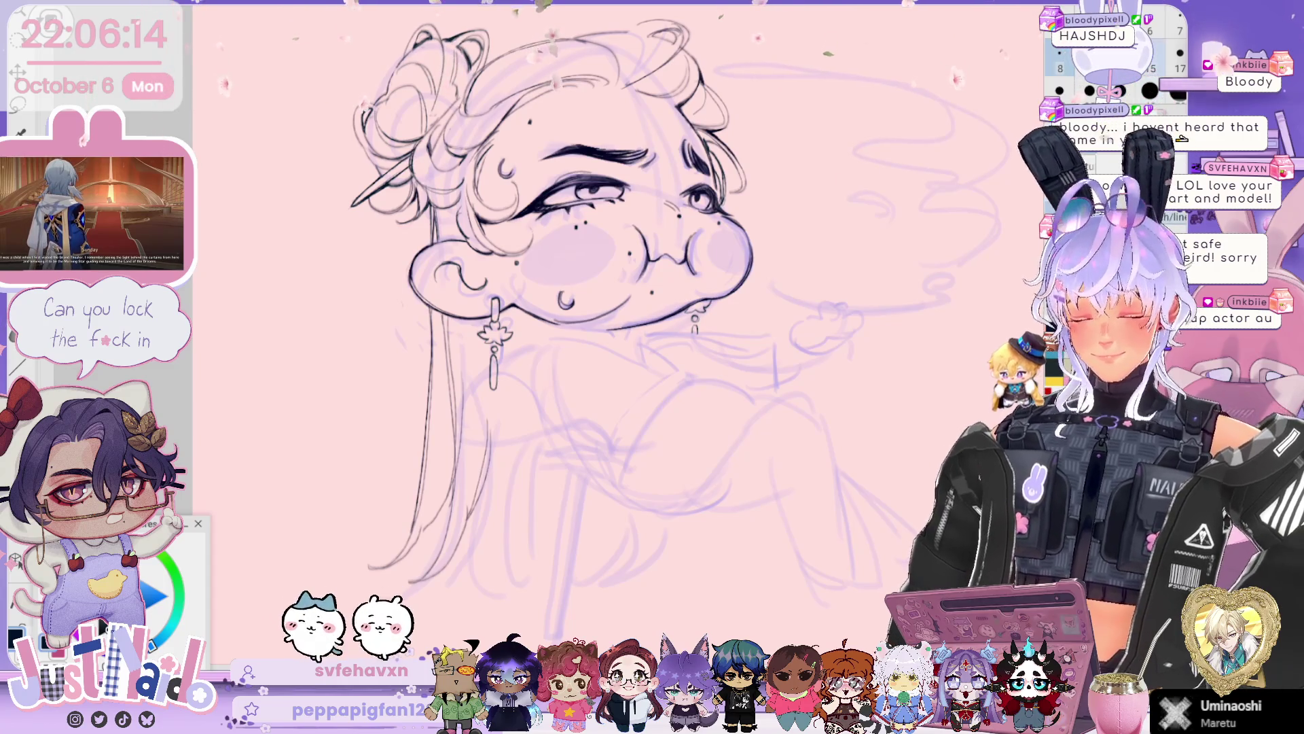
{"action": "scroll", "coordinate": [585, 322], "scroll_direction": "down", "scroll_amount": 3}
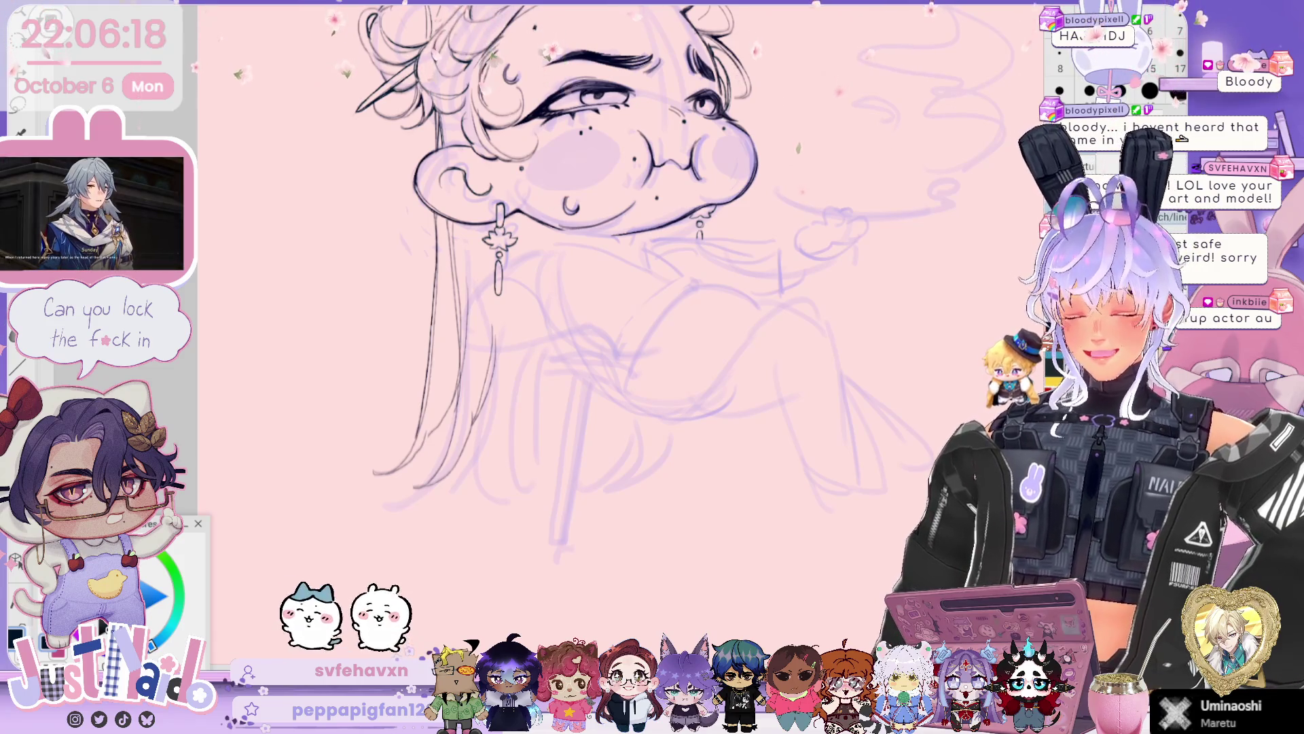
{"action": "scroll", "coordinate": [584, 320], "scroll_direction": "up", "scroll_amount": 4}
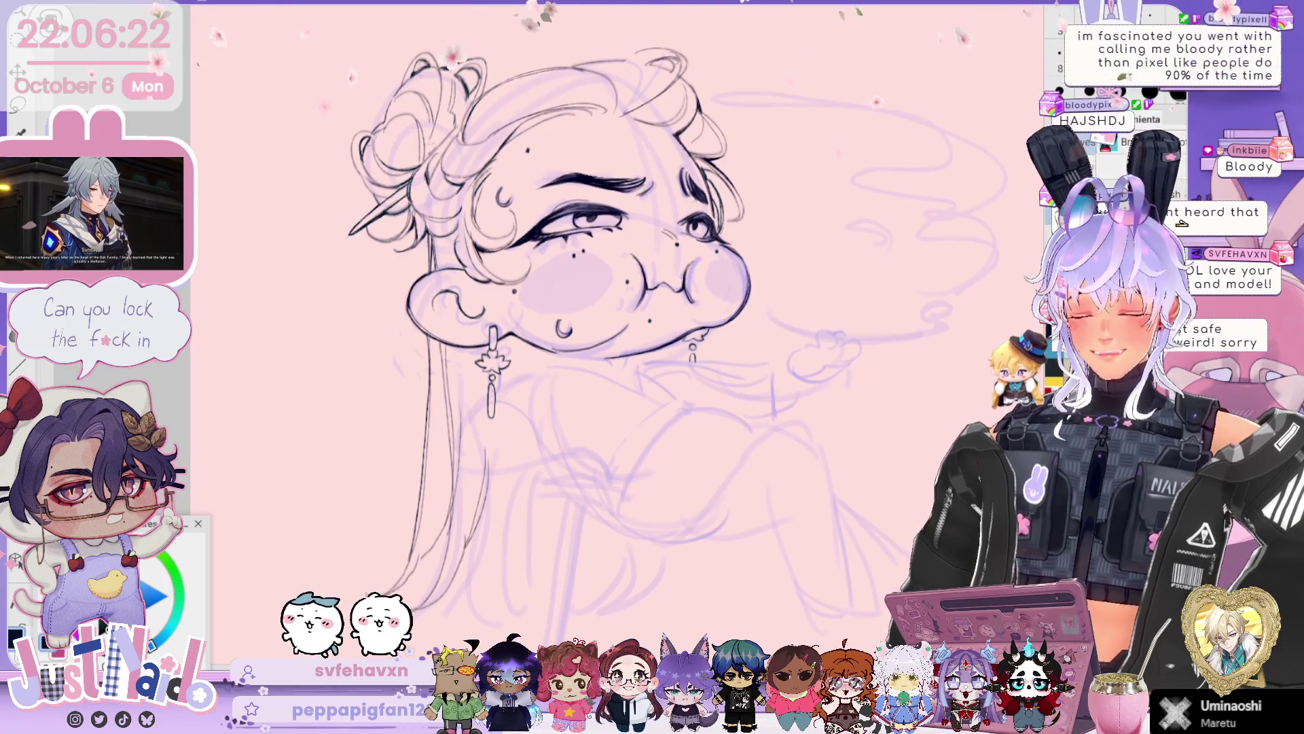
{"action": "scroll", "coordinate": [584, 326], "scroll_direction": "down", "scroll_amount": 3}
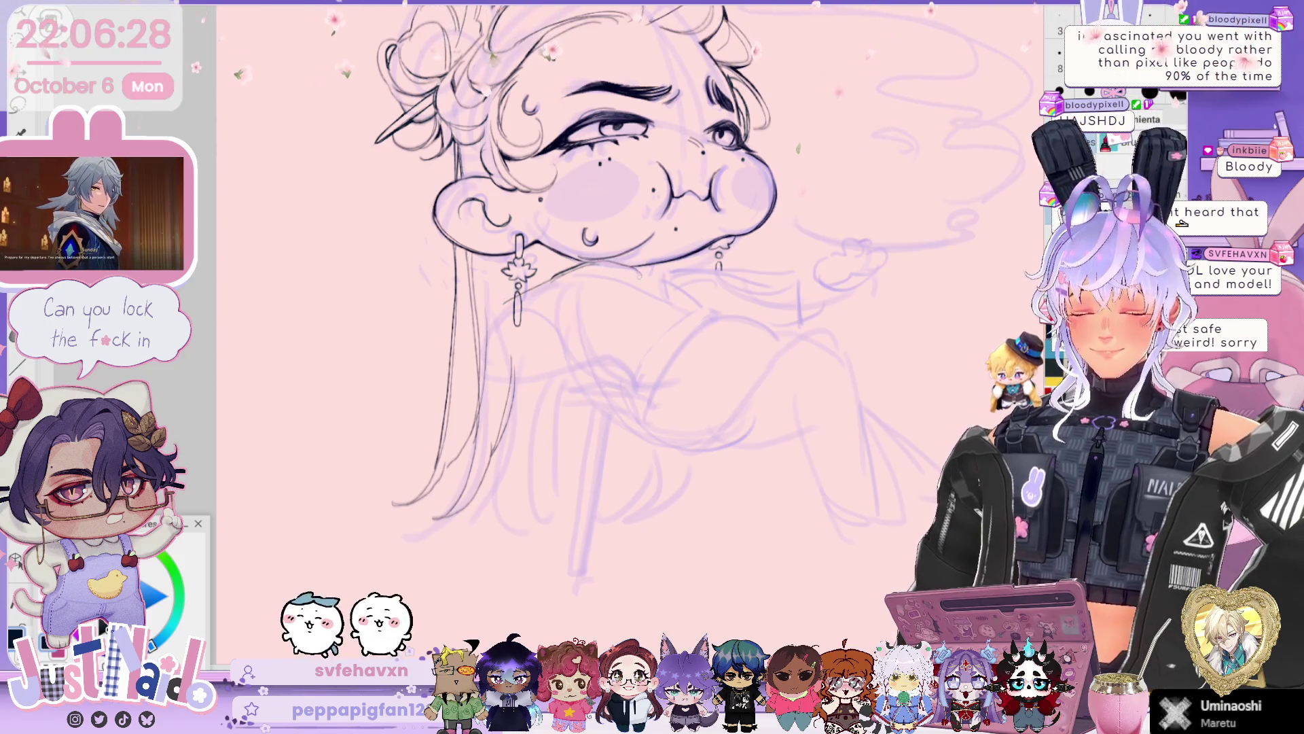
{"action": "left_click_drag", "start_coordinate": [624, 265], "coordinate": [654, 282]}
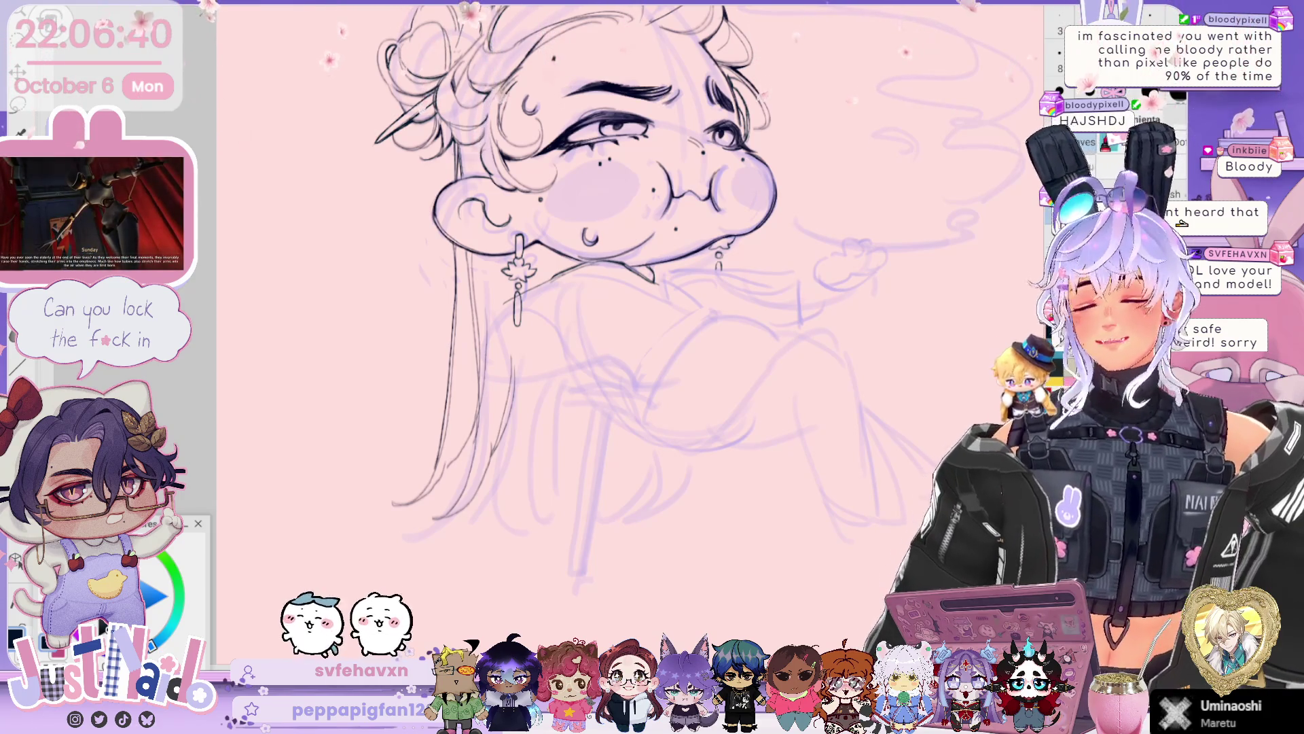
{"action": "left_click_drag", "start_coordinate": [748, 306], "coordinate": [728, 341]}
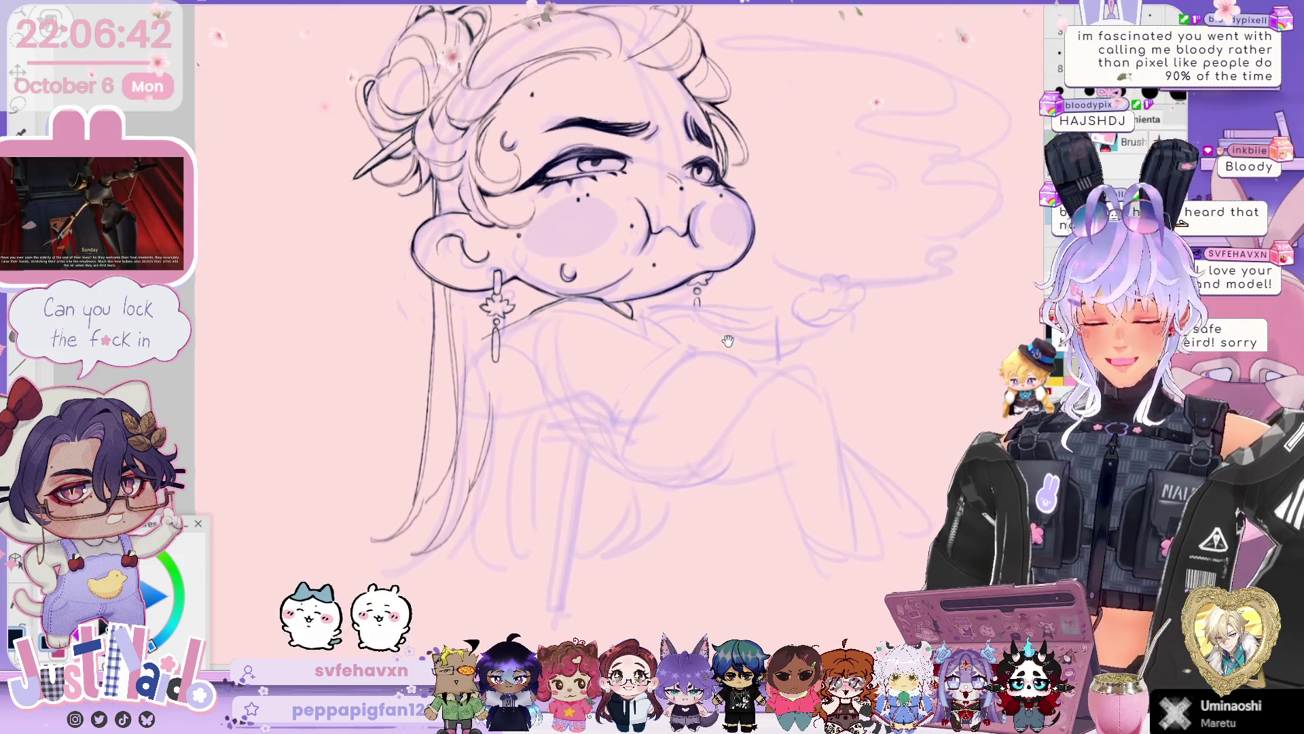
{"action": "scroll", "coordinate": [728, 340], "scroll_direction": "down", "scroll_amount": 2}
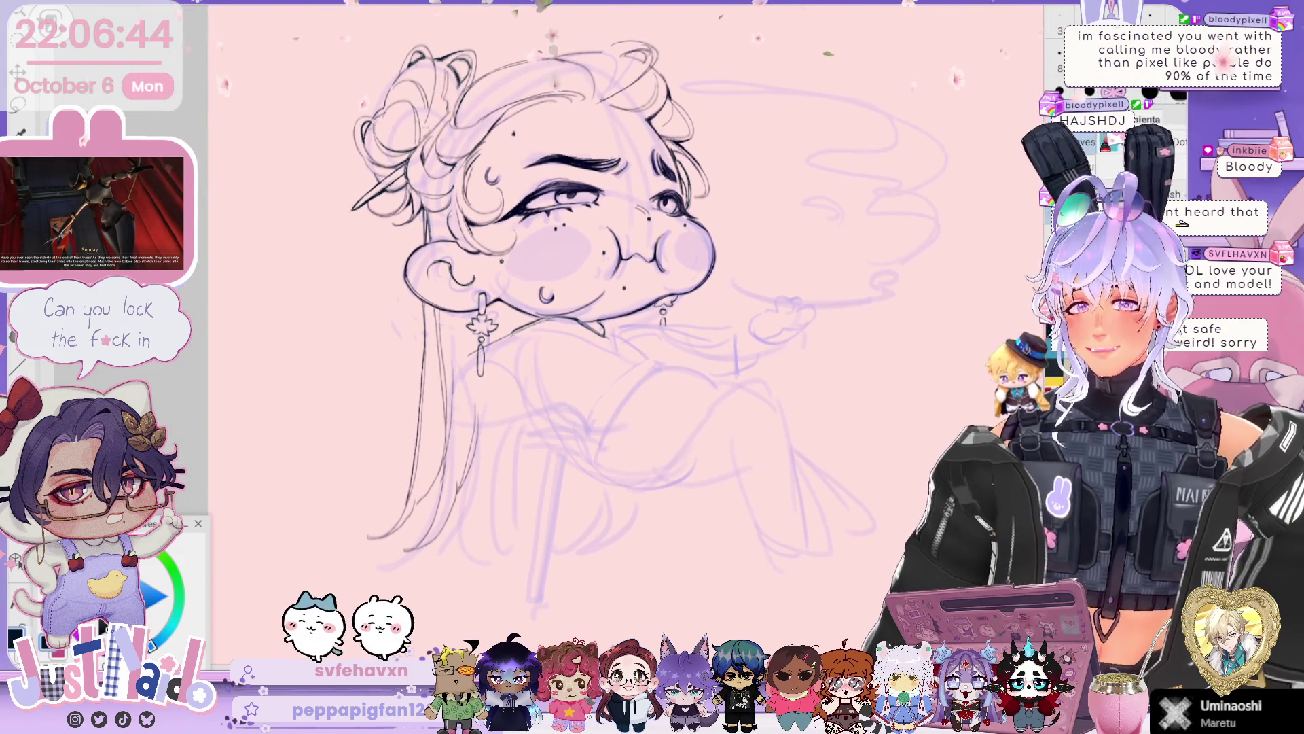
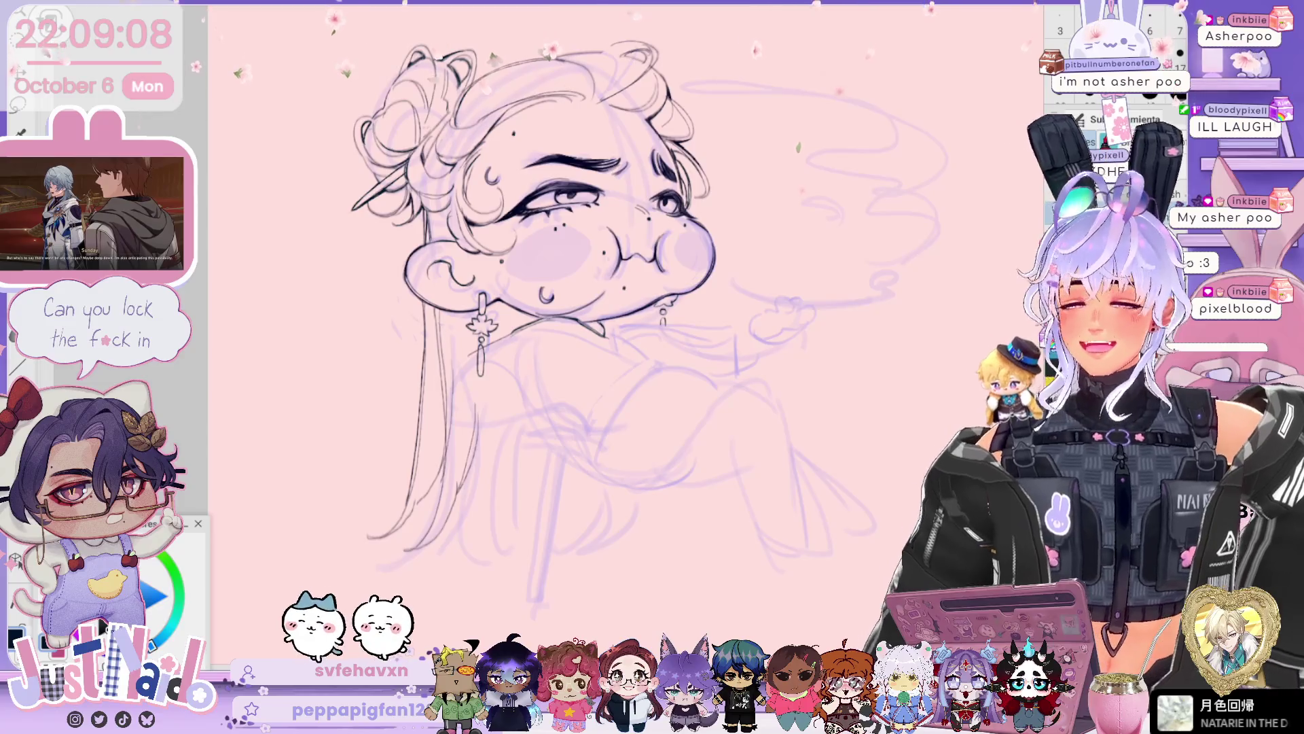
- Zoom the canvas in on the girl's inked face and dangling earring
{"action": "scroll", "coordinate": [591, 292], "scroll_direction": "up", "scroll_amount": 3}
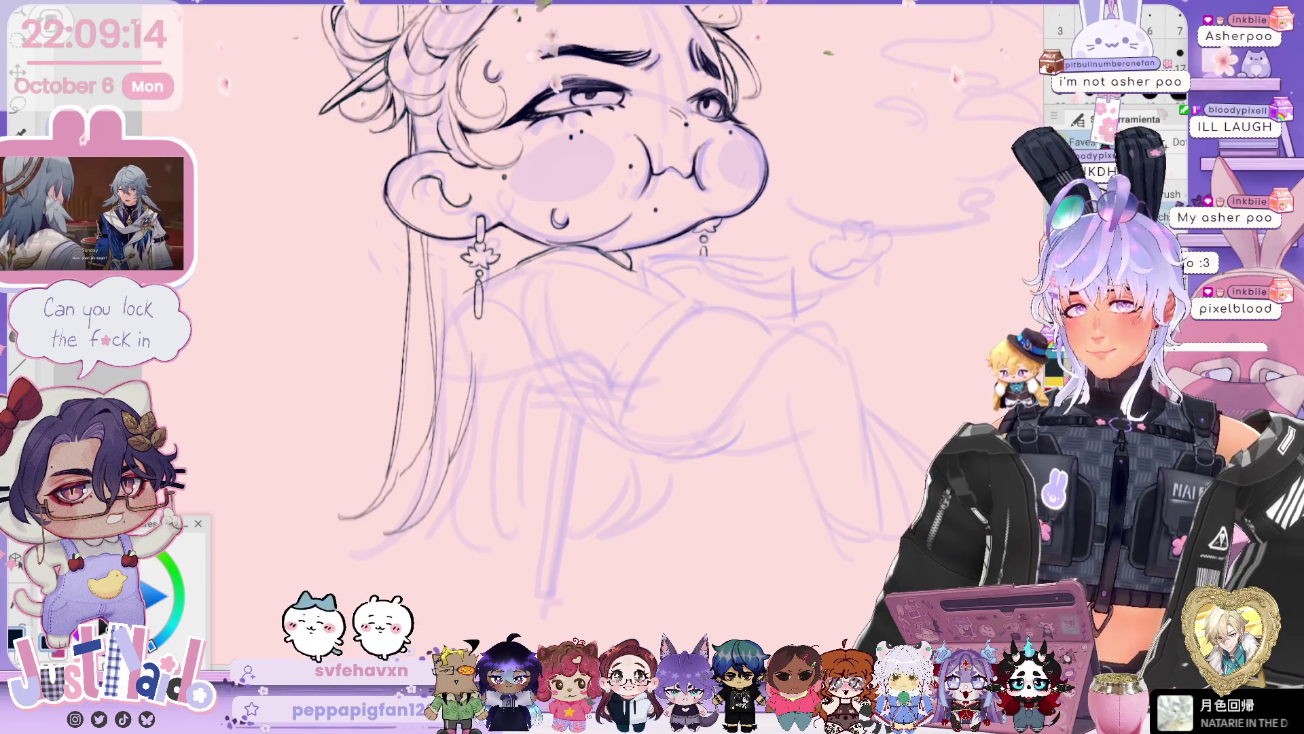
{"action": "scroll", "coordinate": [554, 310], "scroll_direction": "down", "scroll_amount": 1}
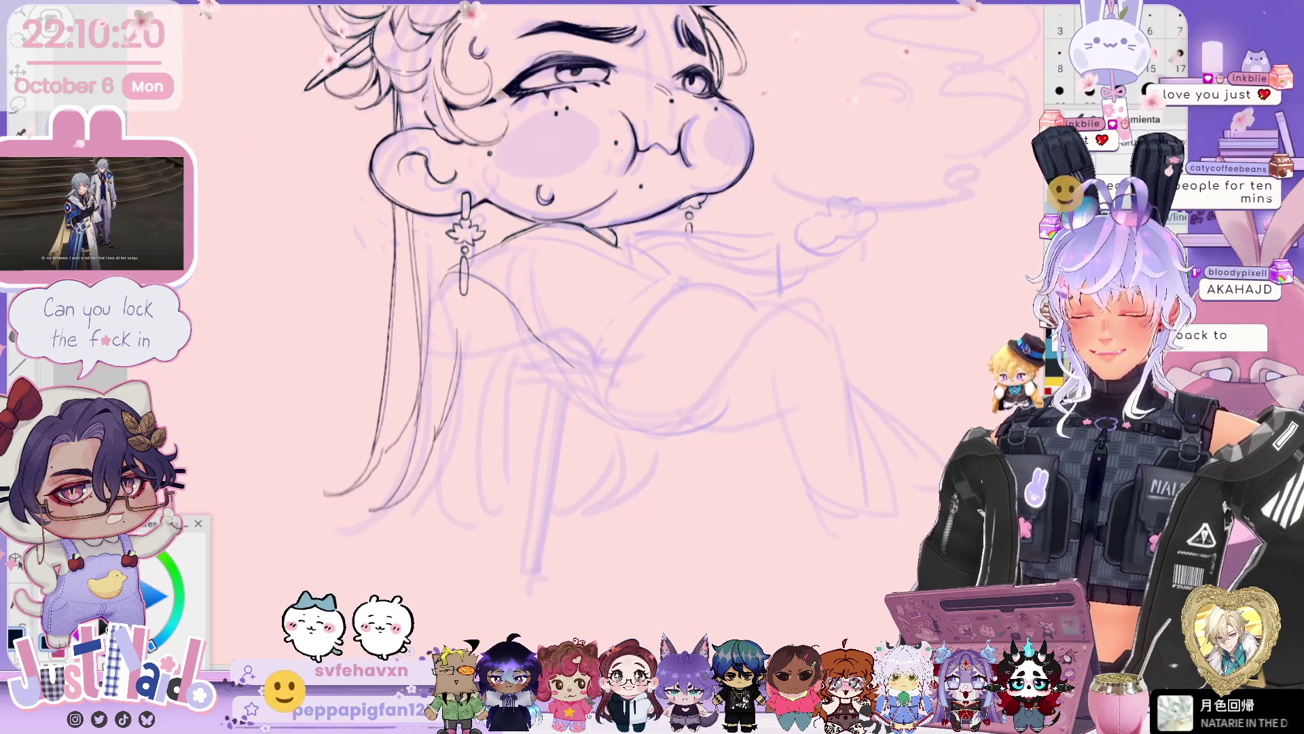
{"action": "scroll", "coordinate": [537, 297], "scroll_direction": "left", "scroll_amount": 1}
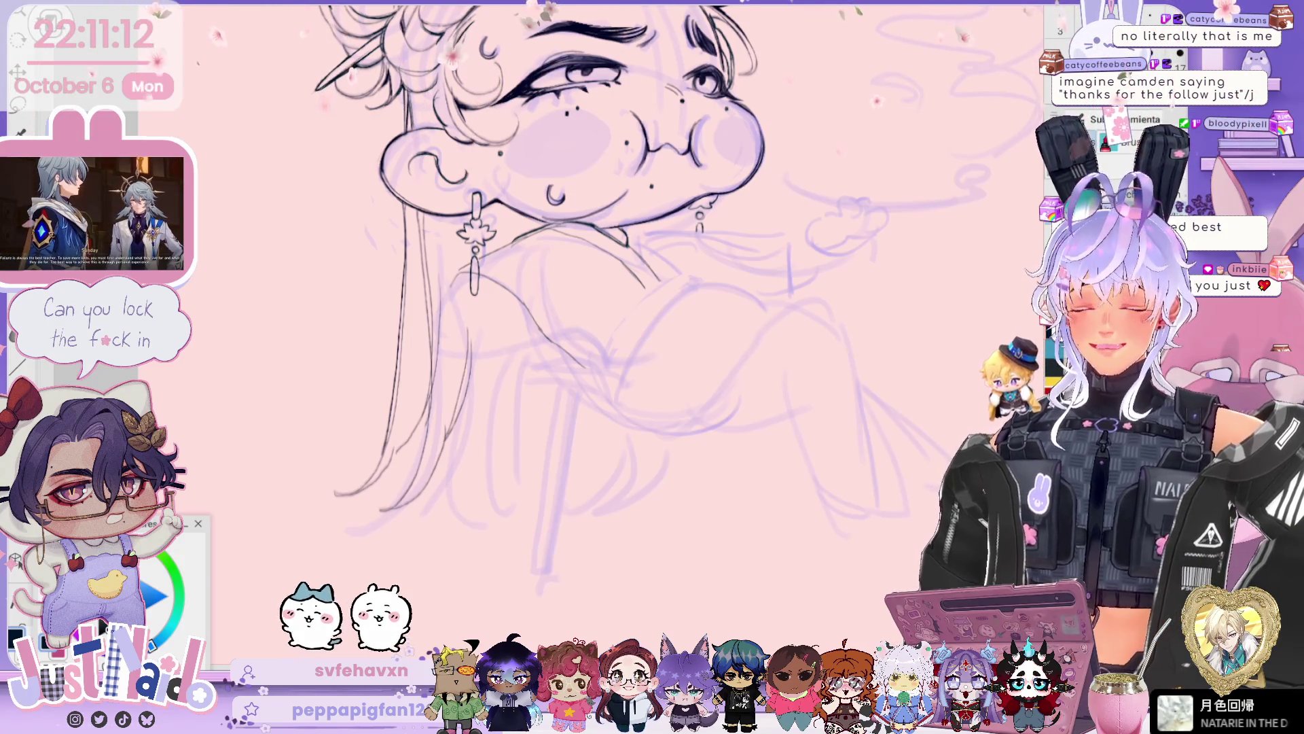
- Try an ink stroke for the collar below the chin, undo it, and reframe around the head
{"action": "left_click_drag", "start_coordinate": [544, 306], "coordinate": [515, 312]}
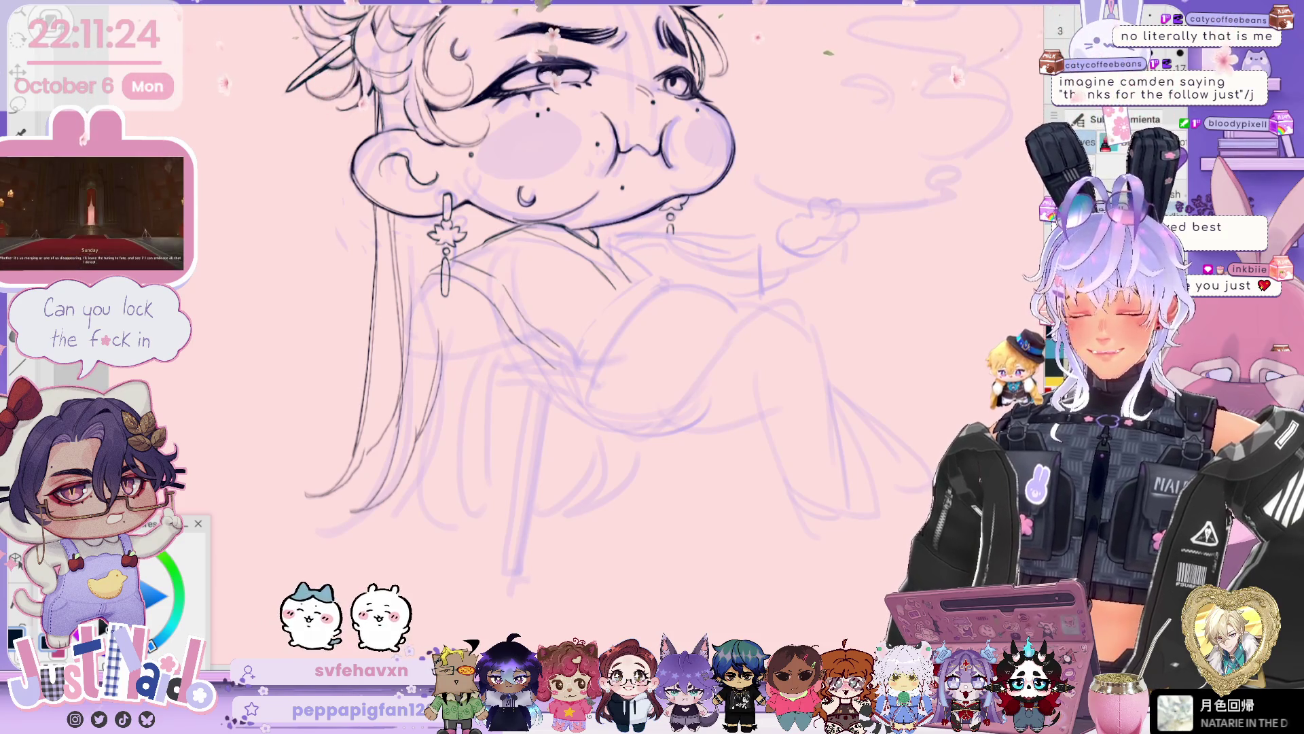
{"action": "mouse_move", "coordinate": [629, 280]}
{"action": "left_mouse_down"}
{"action": "mouse_move", "coordinate": [565, 366]}
{"action": "mouse_move", "coordinate": [560, 337]}
{"action": "left_mouse_up"}
{"action": "key", "text": "ctrl+z"}
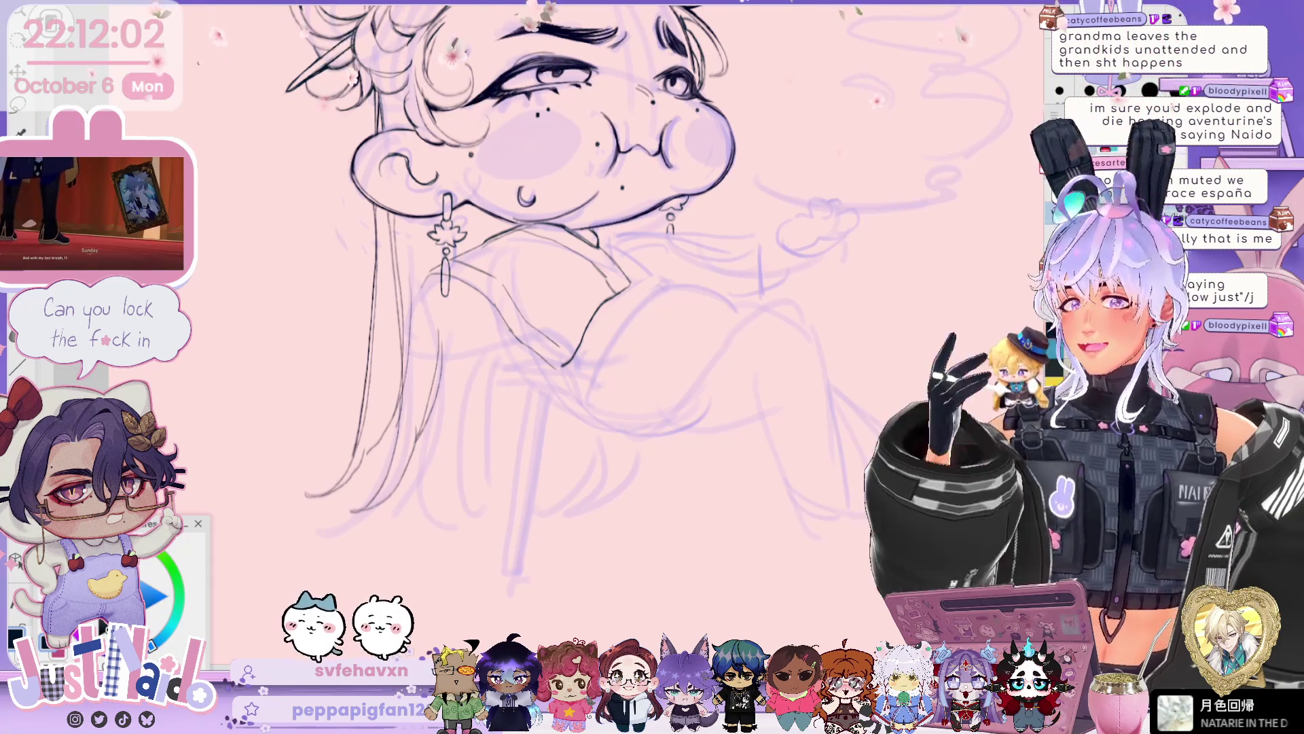
{"action": "left_click_drag", "start_coordinate": [851, 329], "coordinate": [860, 397]}
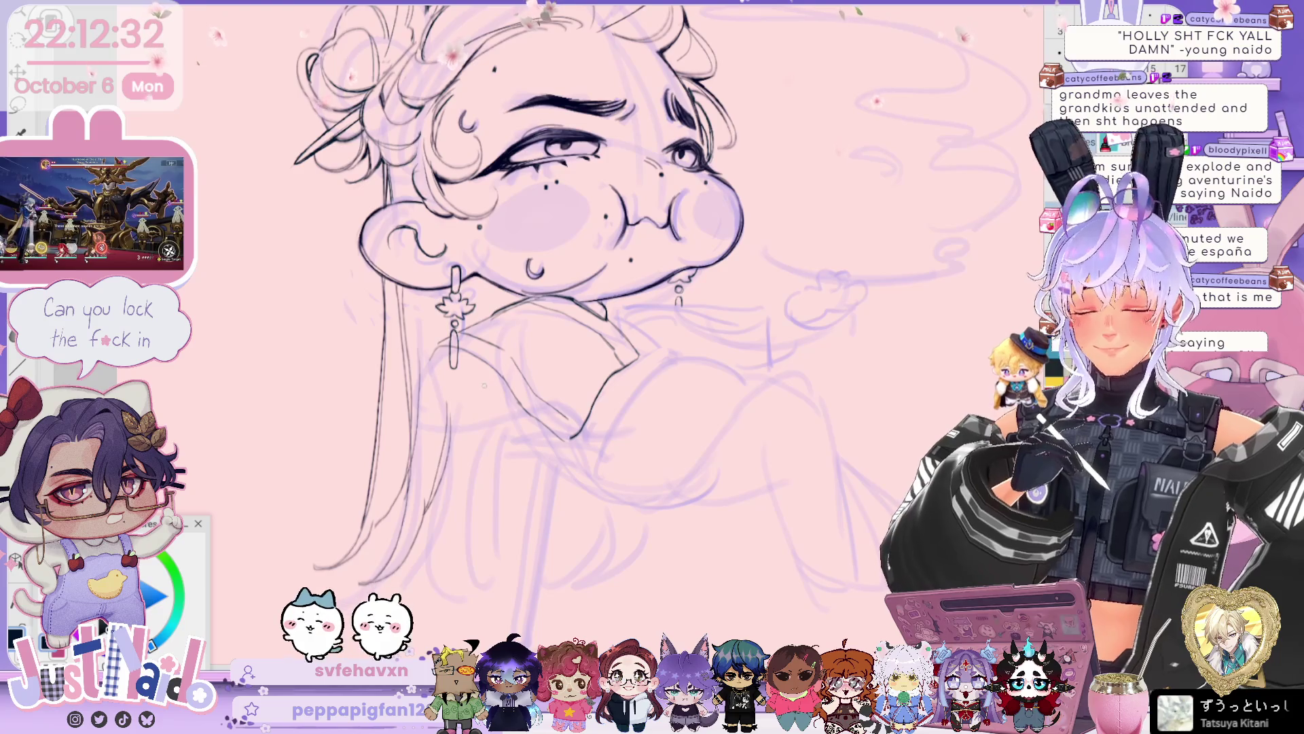
{"action": "scroll", "coordinate": [510, 292], "scroll_direction": "down", "scroll_amount": 1}
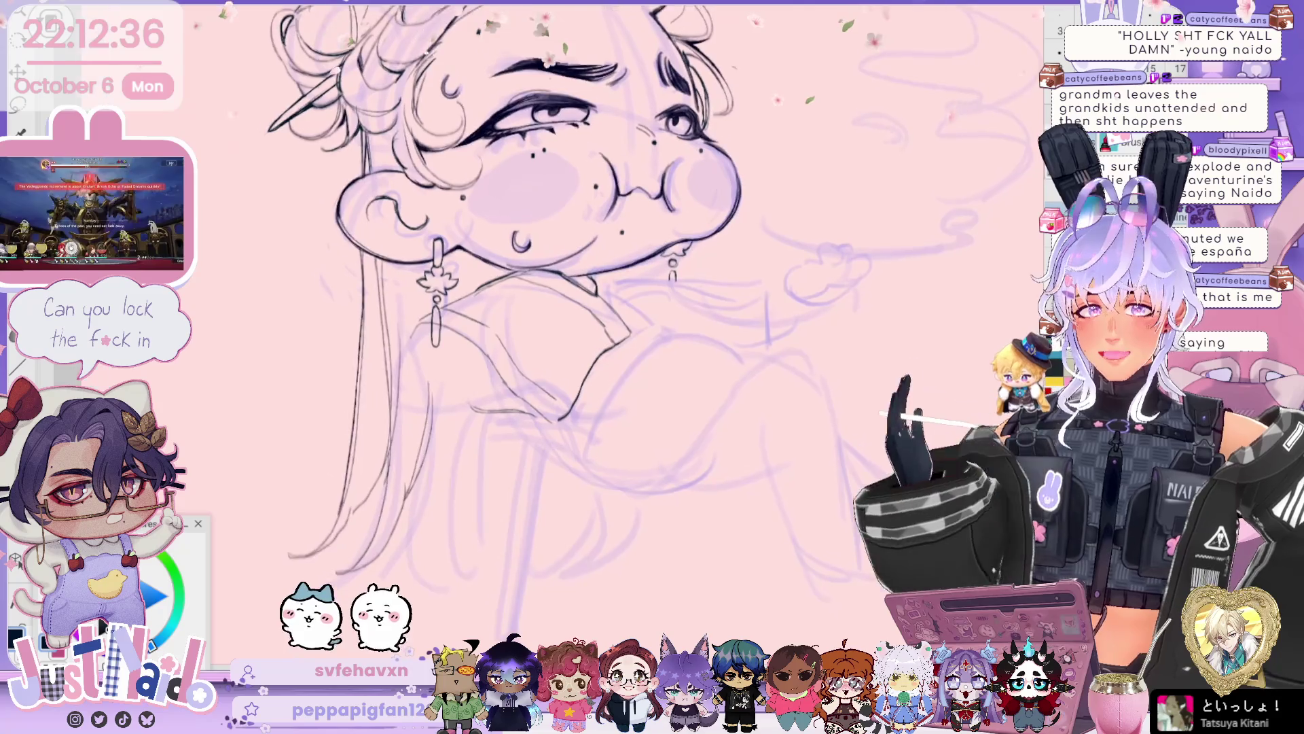
{"action": "scroll", "coordinate": [510, 292], "scroll_direction": "down", "scroll_amount": 1}
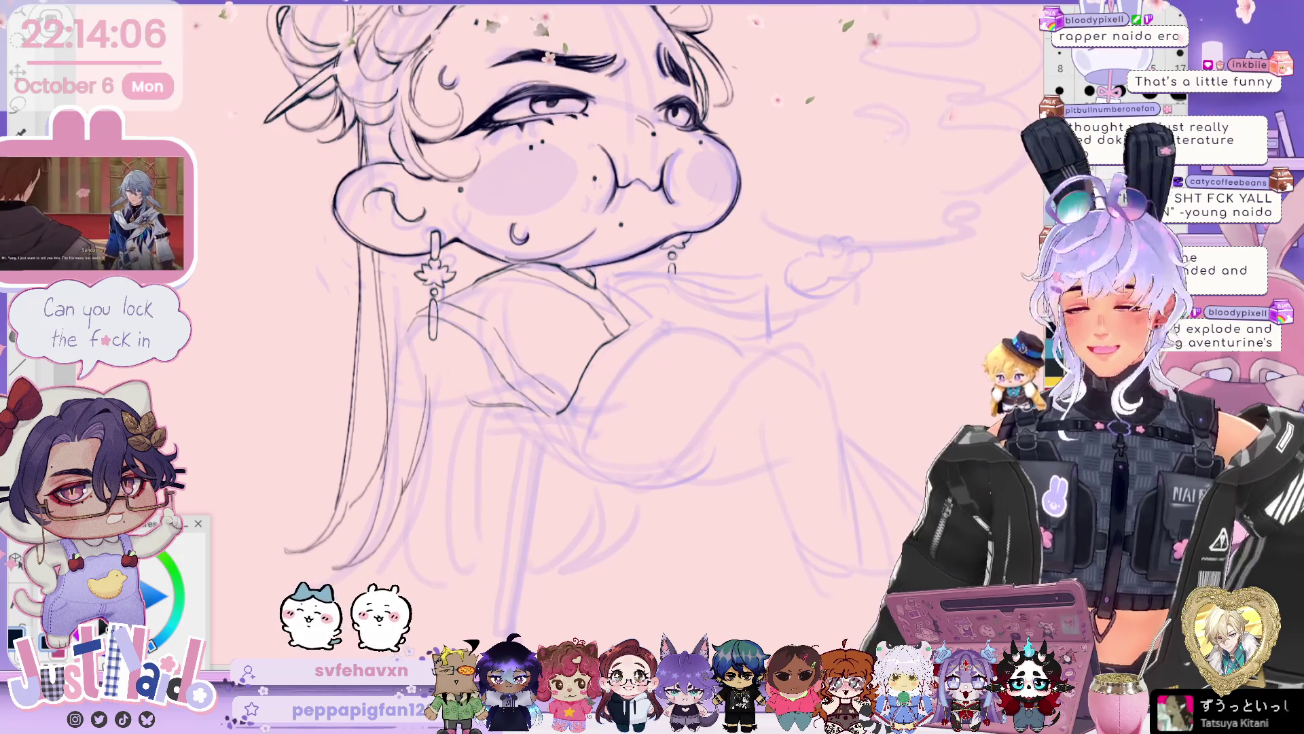
- Scroll the canvas view to the collar area beneath her chin
{"action": "scroll", "coordinate": [530, 319], "scroll_direction": "up", "scroll_amount": 2}
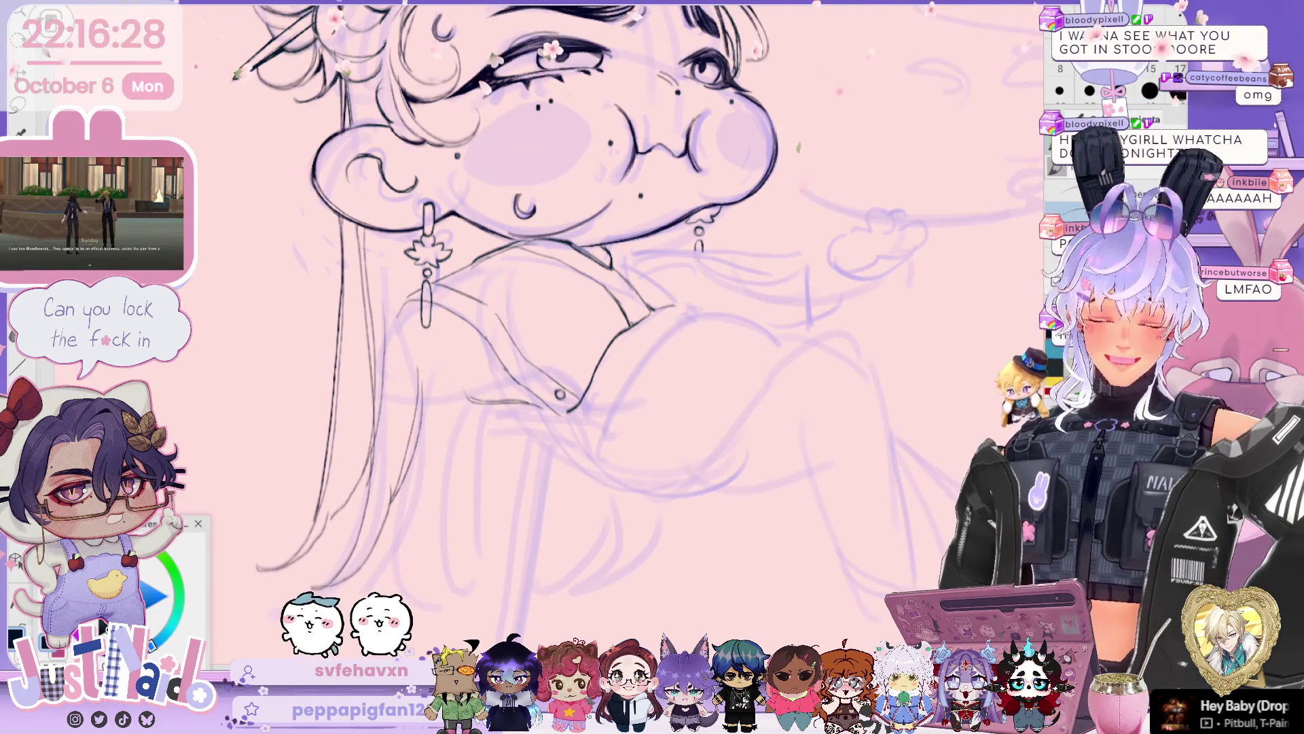
- Rotate and shift the canvas so the collar and neck sit comfortably for inking
{"action": "scroll", "coordinate": [544, 326], "scroll_direction": "up", "scroll_amount": 3}
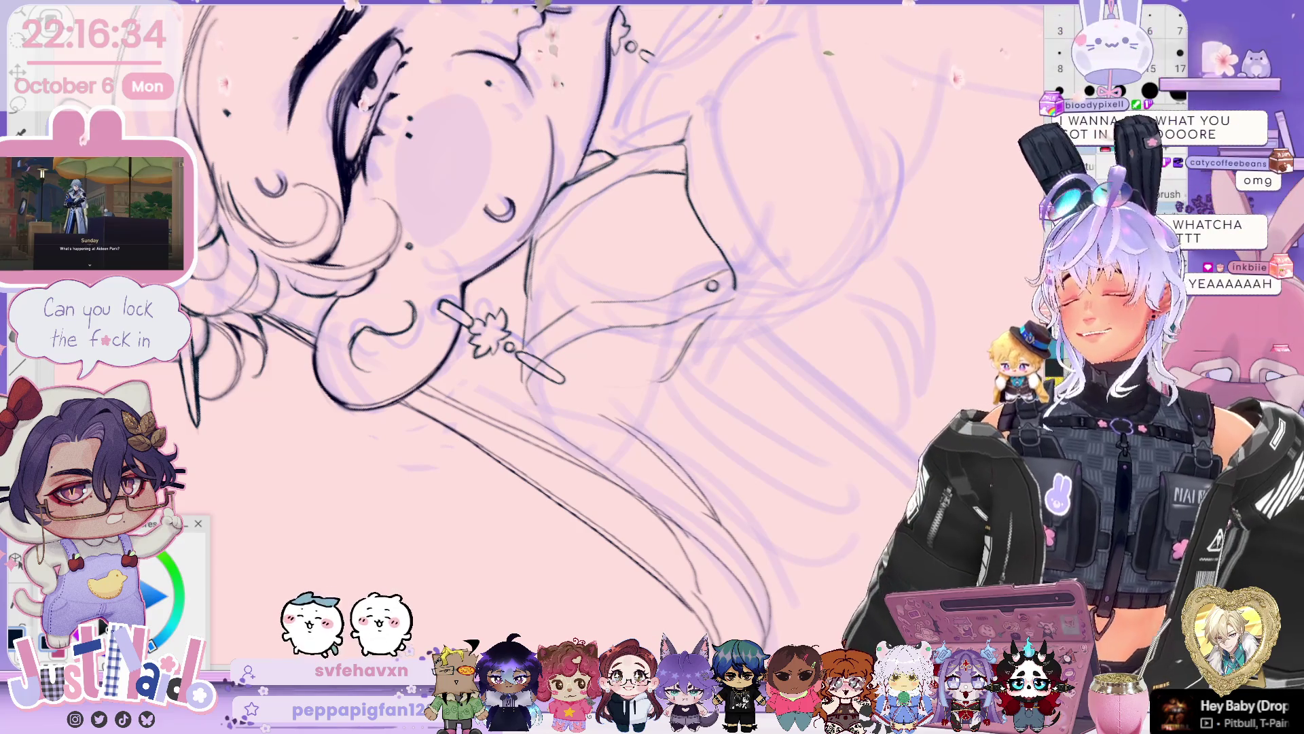
{"action": "mouse_move", "coordinate": [503, 333]}
{"action": "left_mouse_down"}
{"action": "mouse_move", "coordinate": [466, 306]}
{"action": "mouse_move", "coordinate": [480, 248]}
{"action": "mouse_move", "coordinate": [469, 258]}
{"action": "left_mouse_up"}
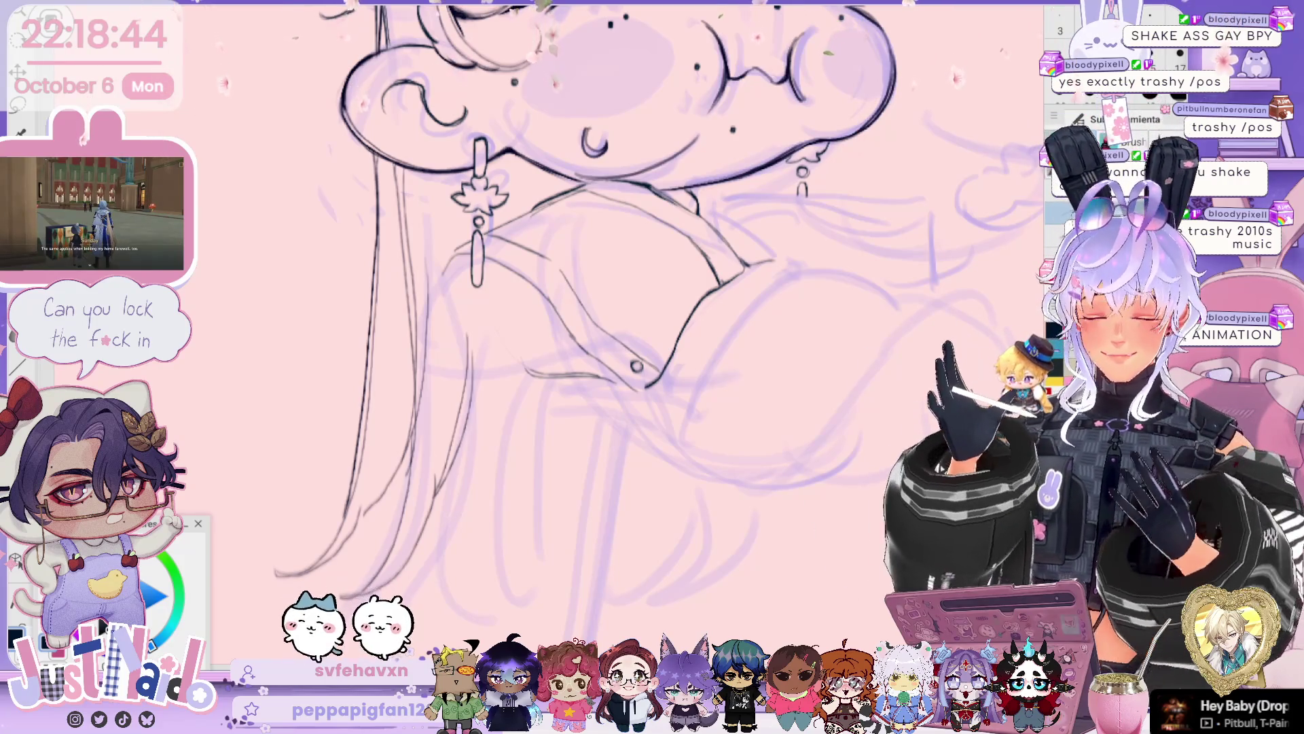
{"action": "left_click_drag", "start_coordinate": [612, 326], "coordinate": [589, 336]}
{"action": "scroll", "coordinate": [577, 305], "scroll_direction": "down", "scroll_amount": 3}
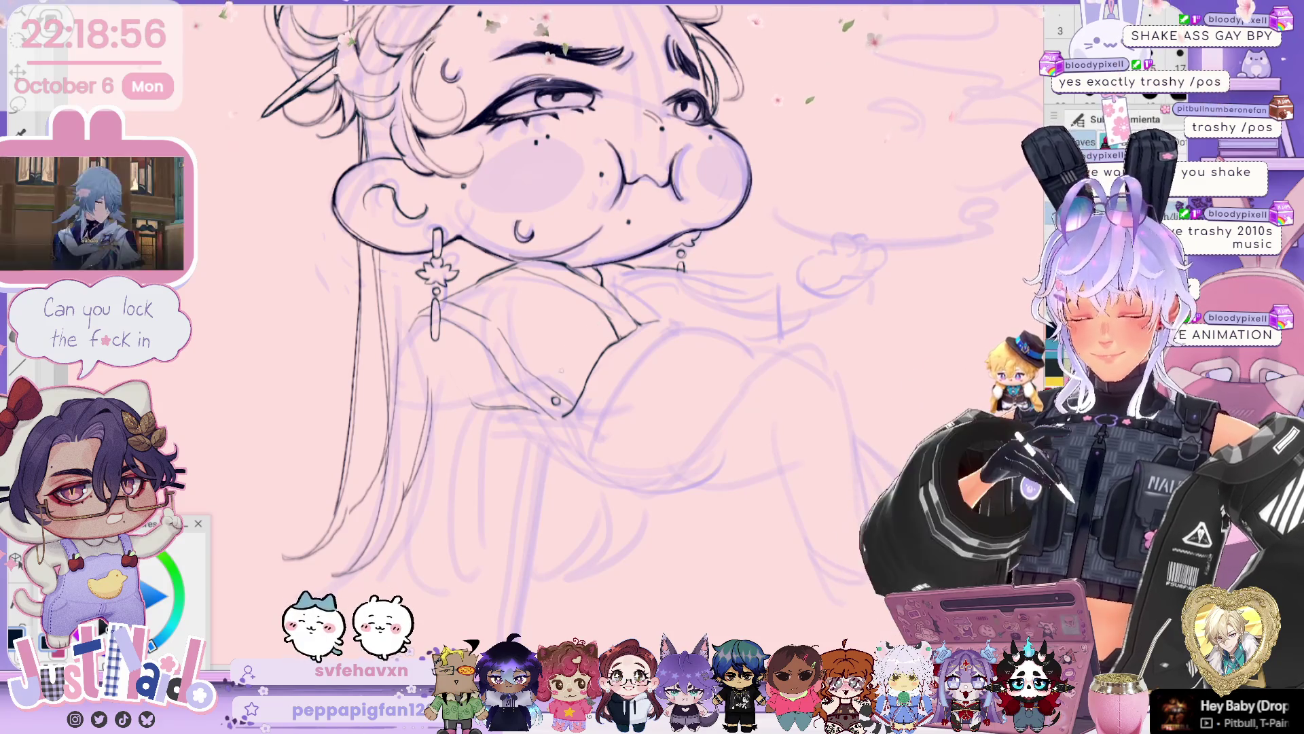
- Draw a short vertical ink line beside the collar lapel
{"action": "left_click_drag", "start_coordinate": [573, 330], "coordinate": [563, 382]}
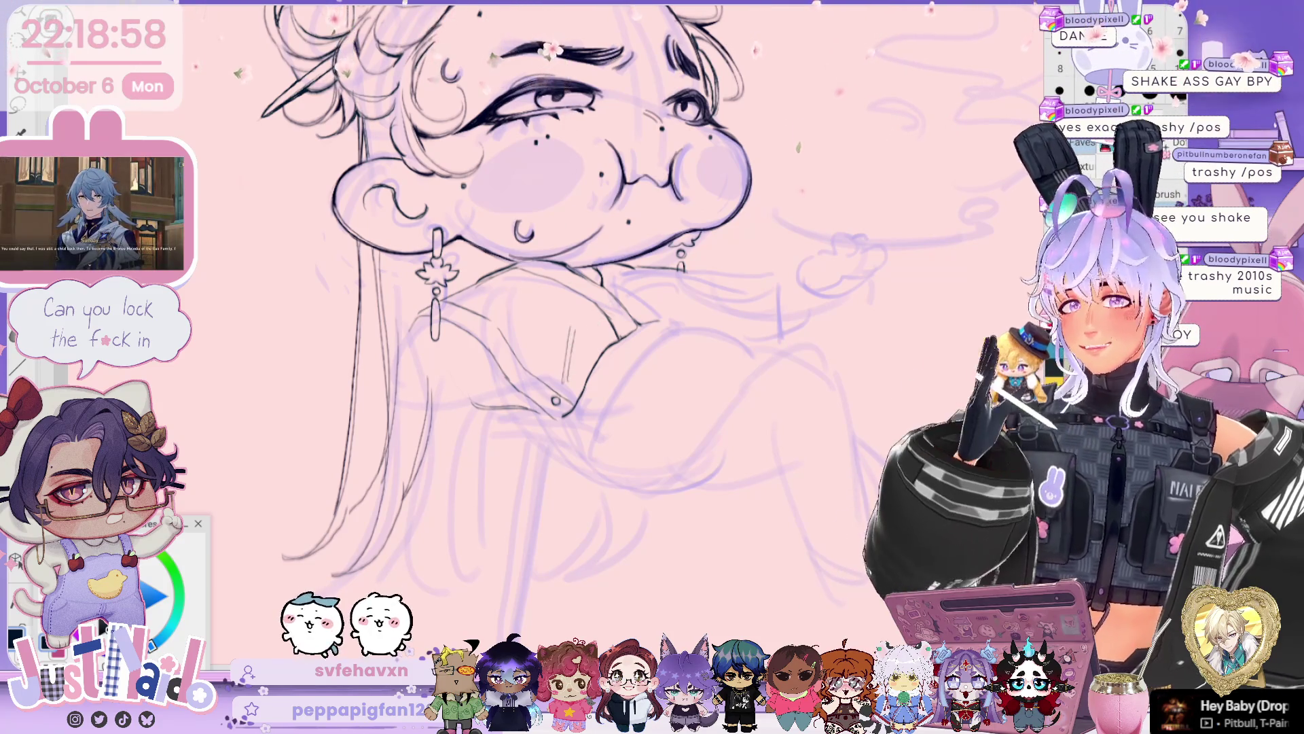